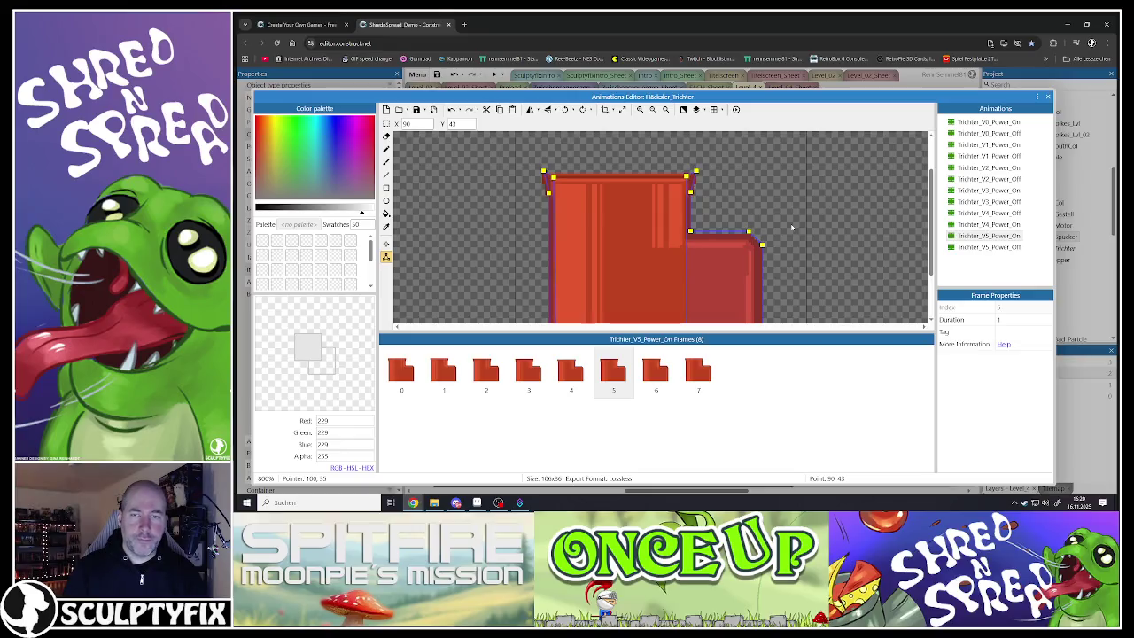
# - Inspect the collision points on frames 6 and 7 of Trichter_V5_Power_On
pyautogui.click(662, 368)
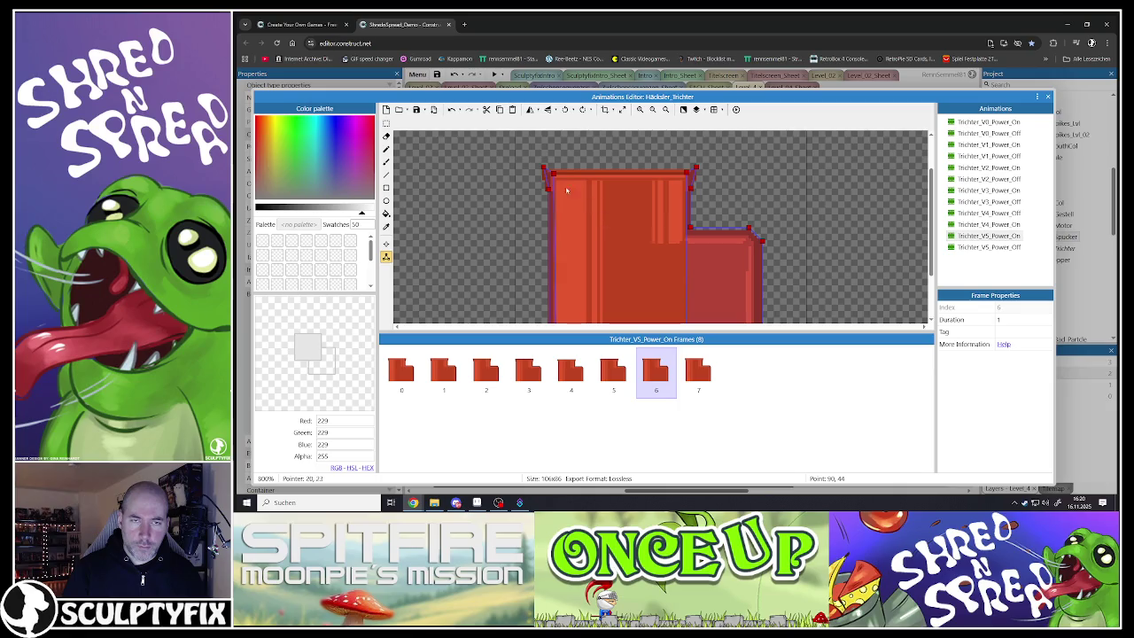
pyautogui.click(544, 169)
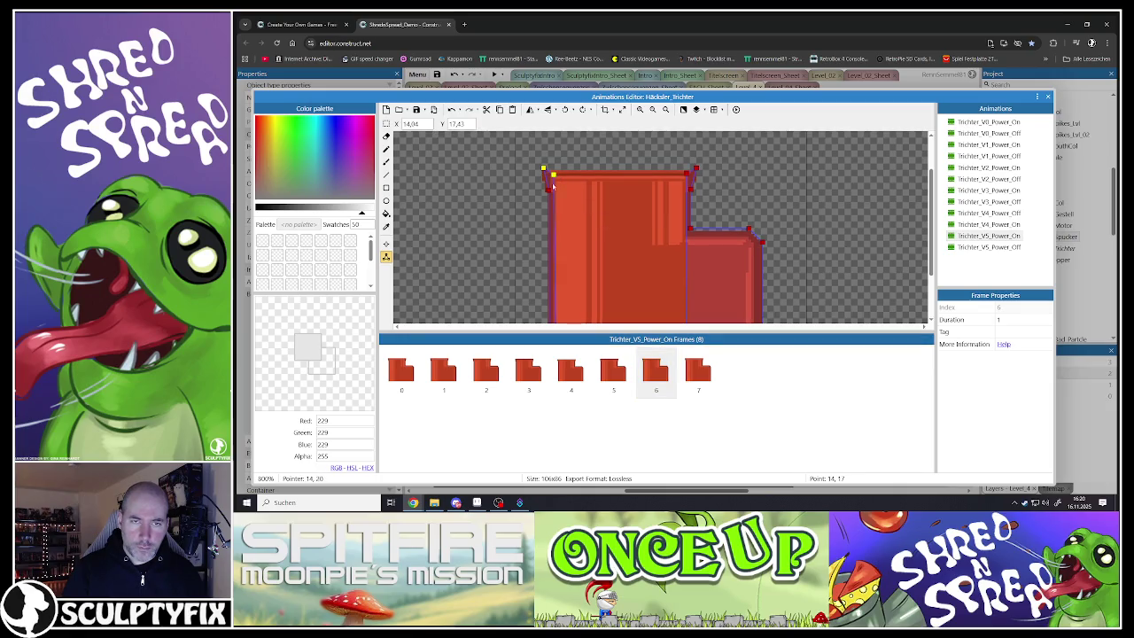
pyautogui.click(687, 174)
pyautogui.click(697, 169)
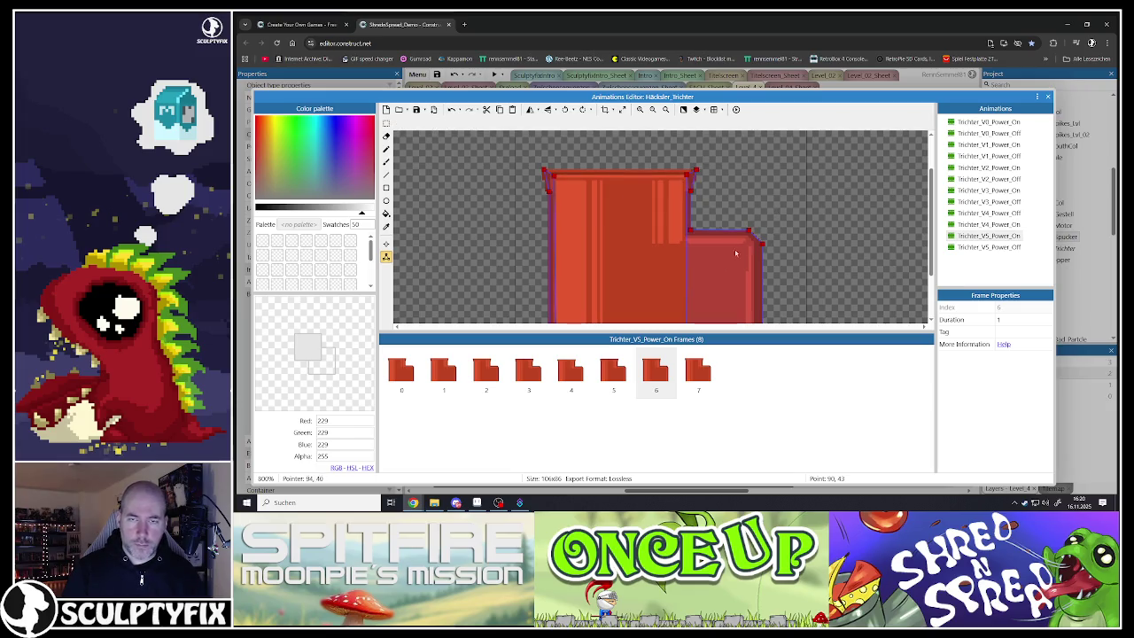
pyautogui.click(694, 374)
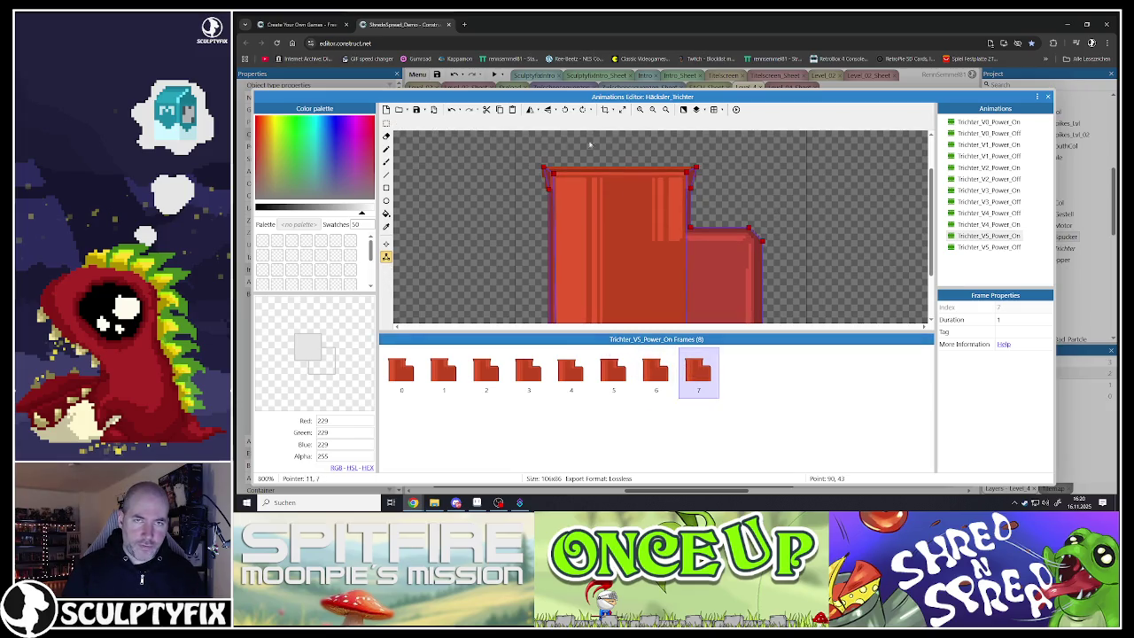
# - Play back Trichter_V5_Power_On and compare it with the Trichter_V5_Power_Off animation
pyautogui.click(735, 110)
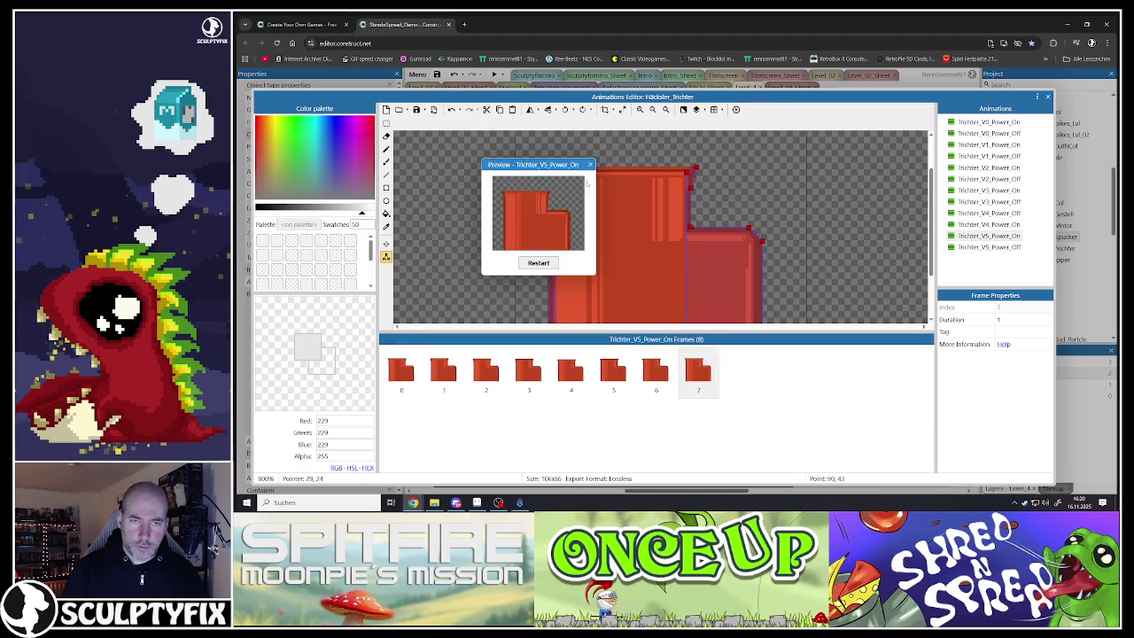
pyautogui.click(590, 165)
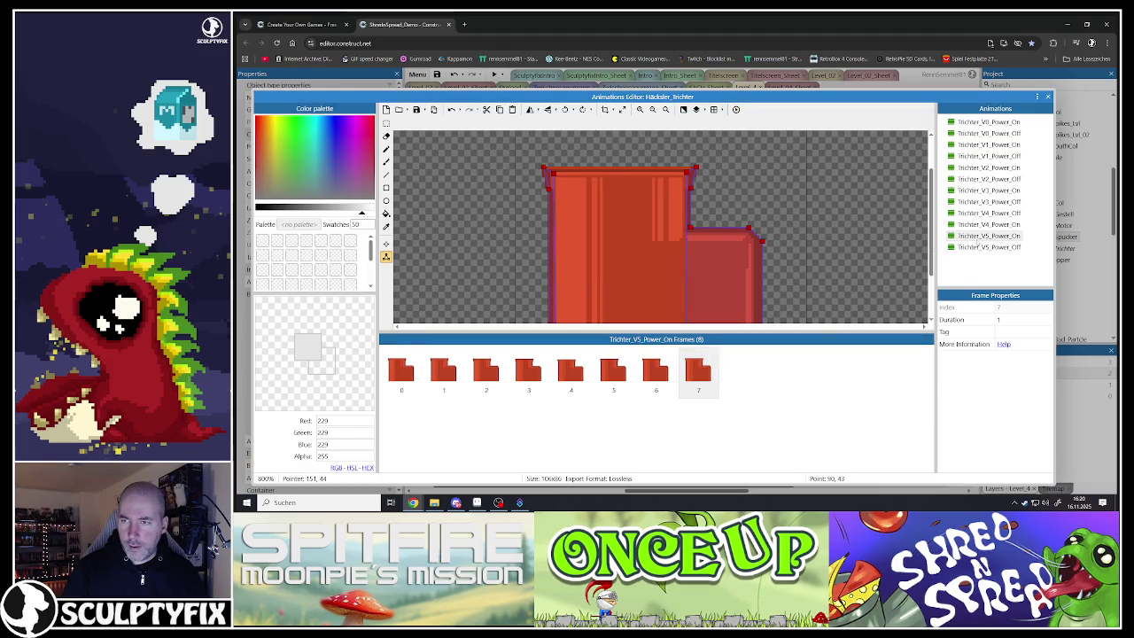
pyautogui.click(978, 238)
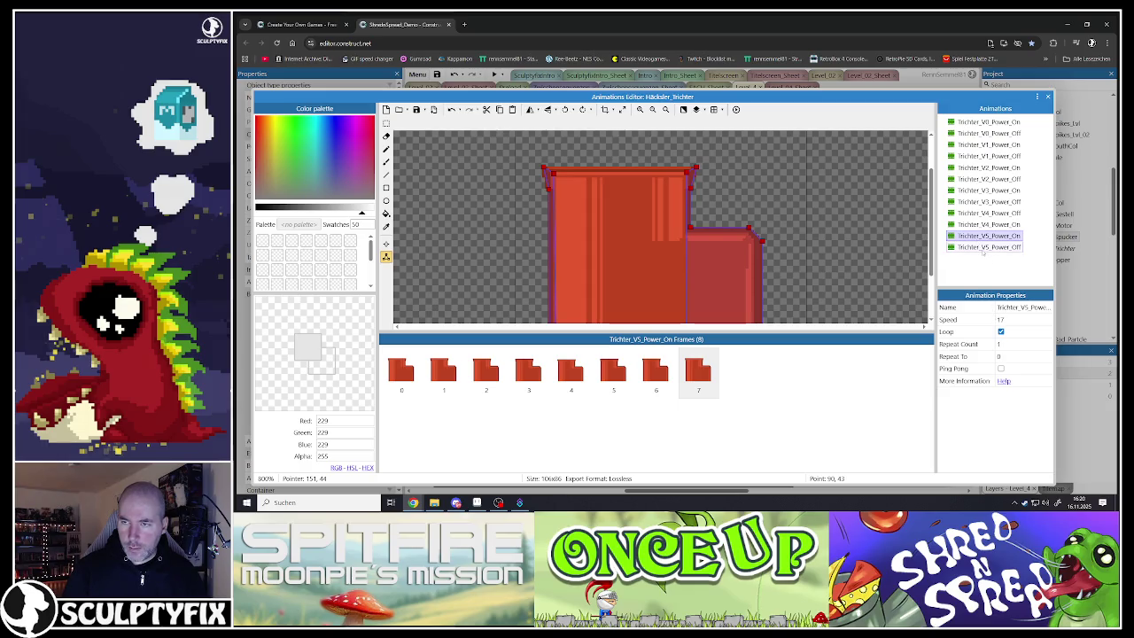
pyautogui.click(983, 248)
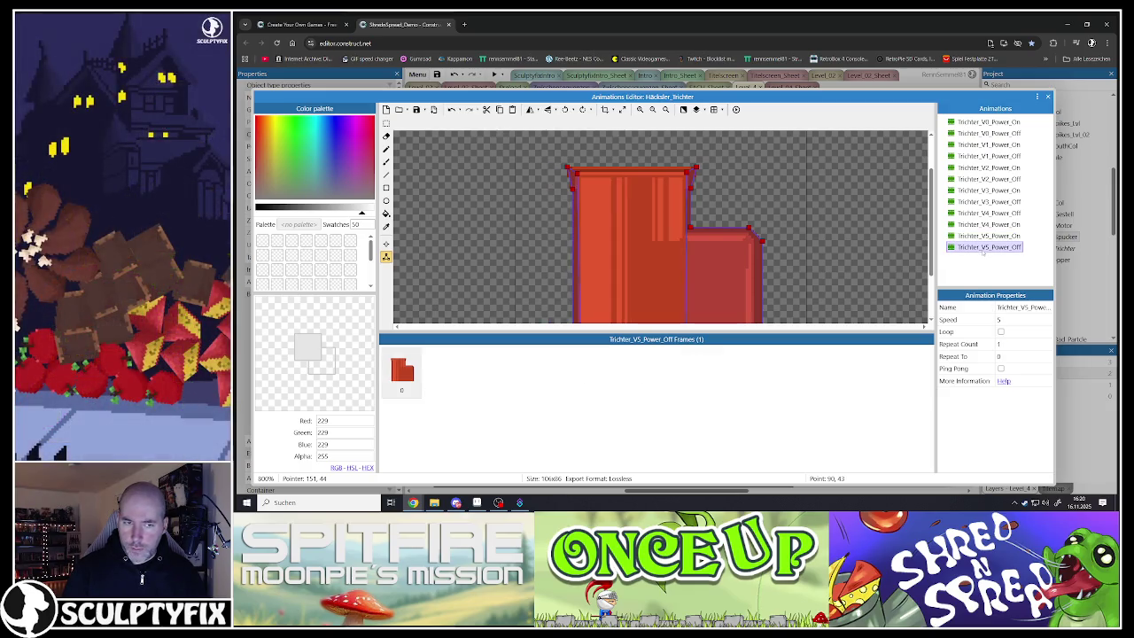
pyautogui.click(983, 239)
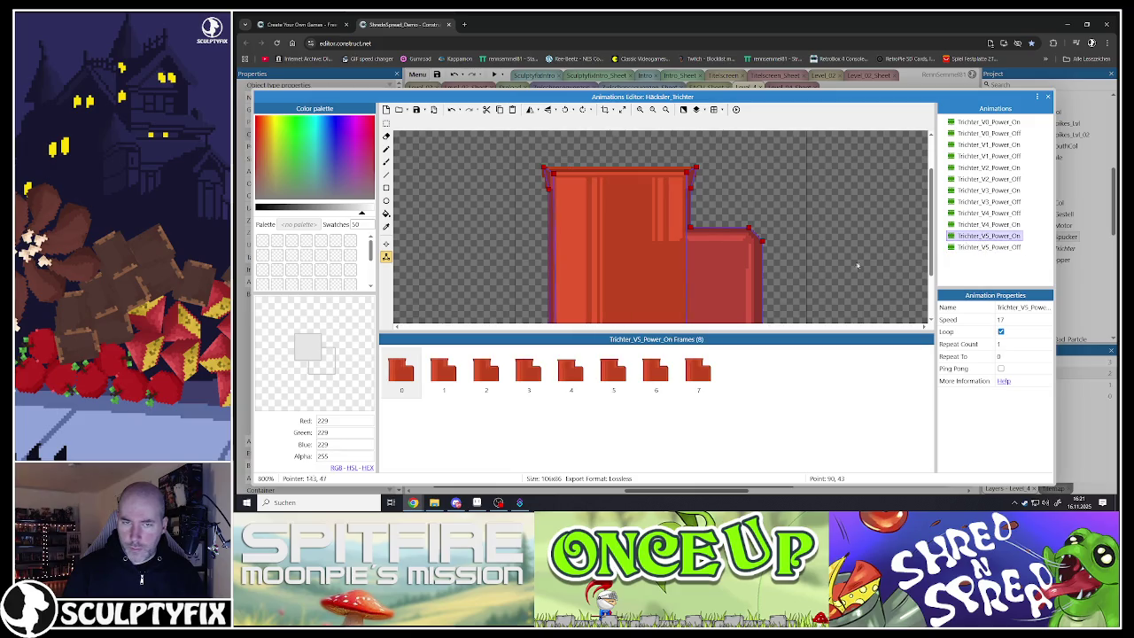
# - Replace Power_Off's old frame with Power_On's first frame, then close the Animations Editor
pyautogui.click(403, 376)
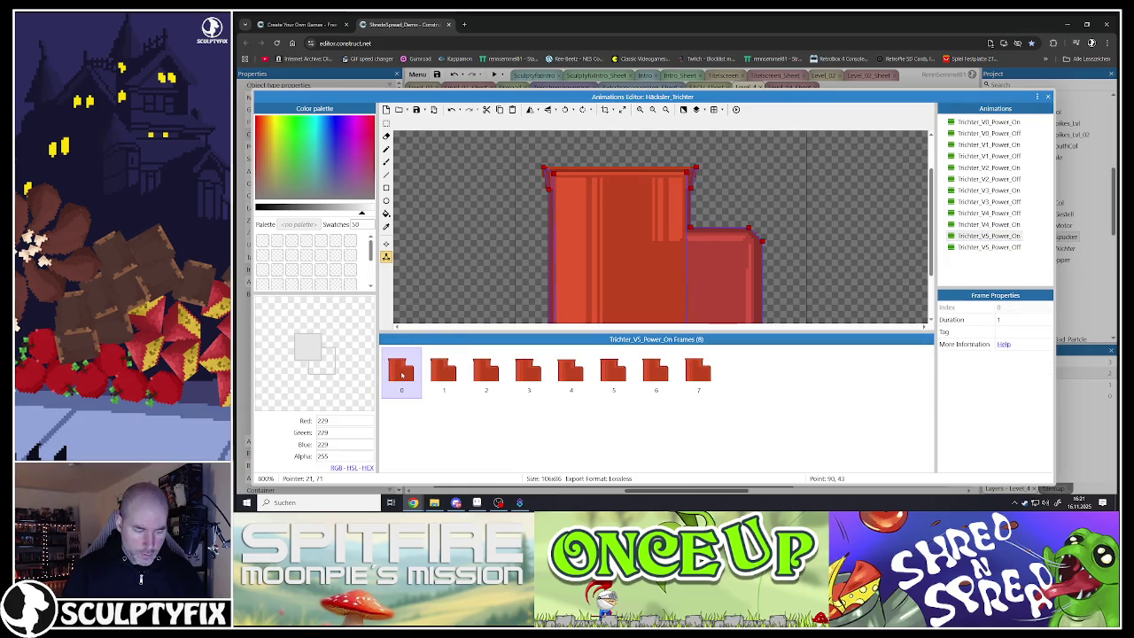
pyautogui.click(993, 249)
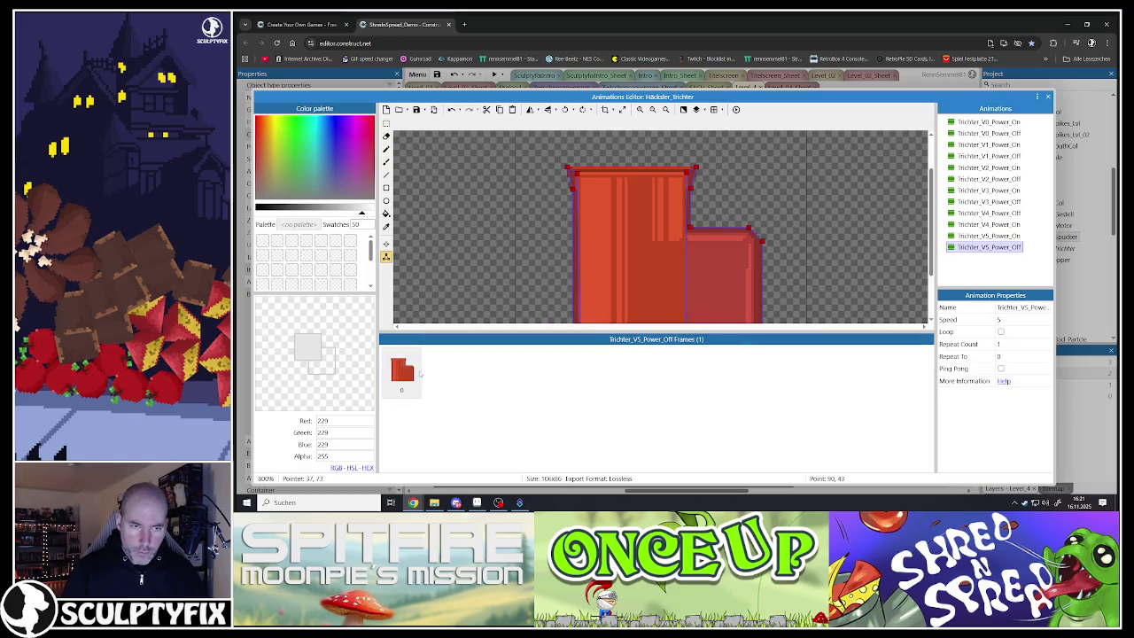
pyautogui.click(403, 372)
pyautogui.hotkey('ctrl', 'v')
pyautogui.click(443, 372)
pyautogui.click(403, 376)
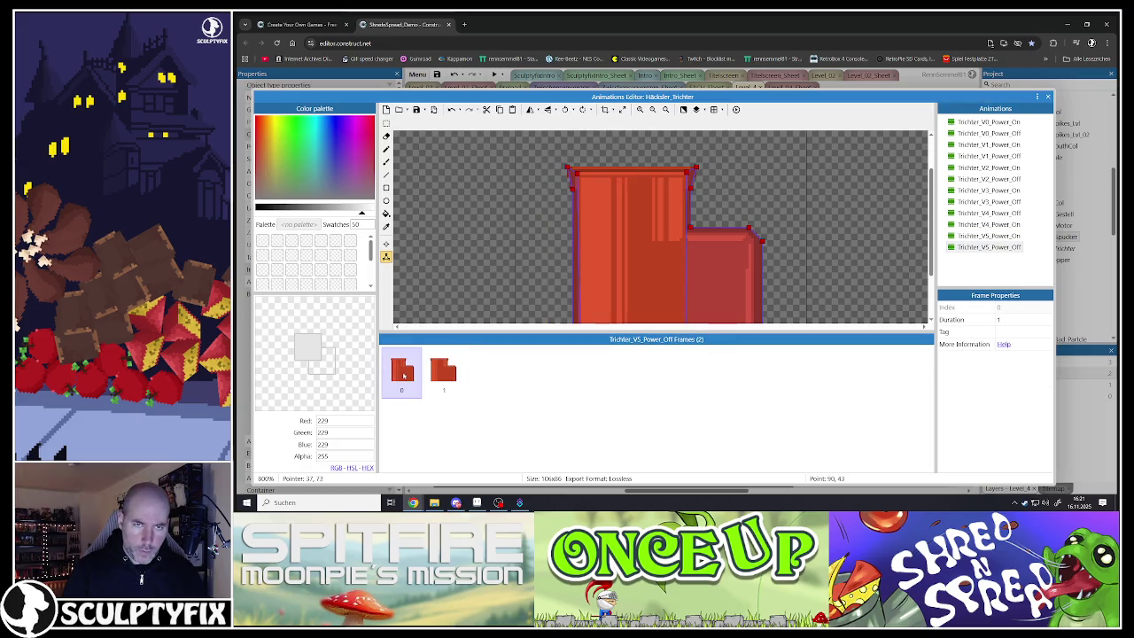
pyautogui.press('Delete')
pyautogui.click(386, 243)
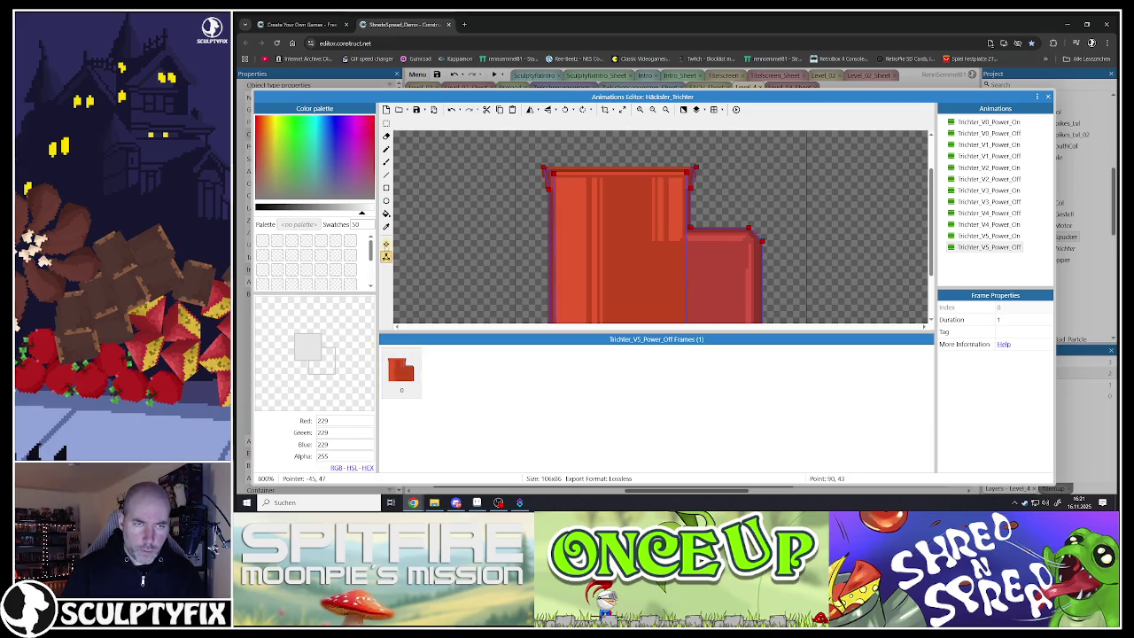
pyautogui.click(1047, 97)
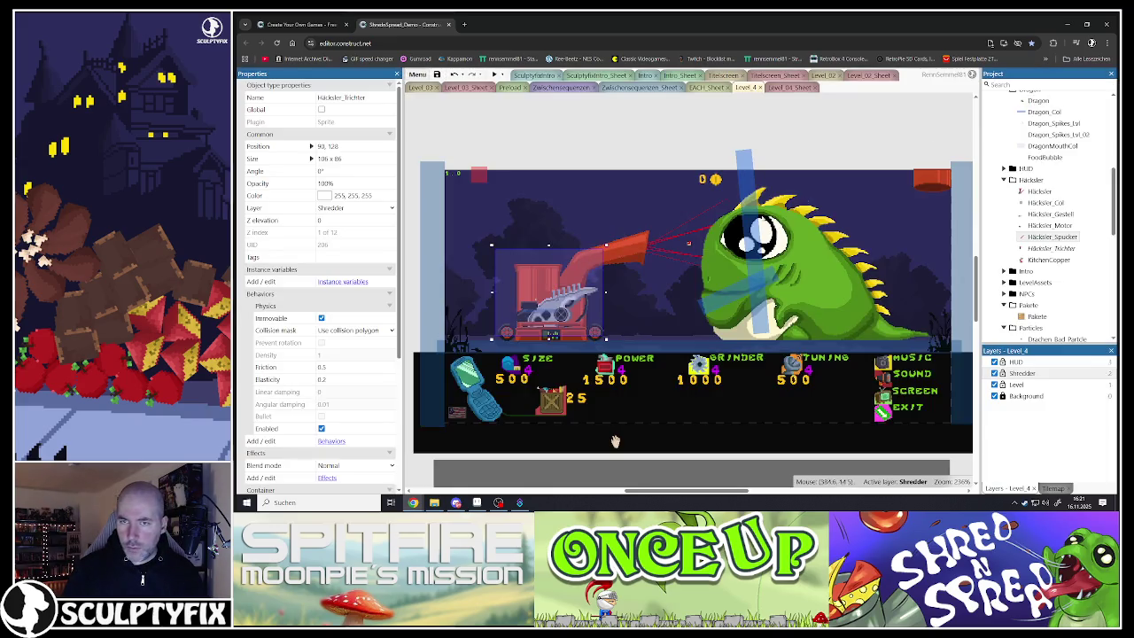
# - Clear the layout selection and save the project with Ctrl+S
pyautogui.click(661, 138)
pyautogui.click(615, 441)
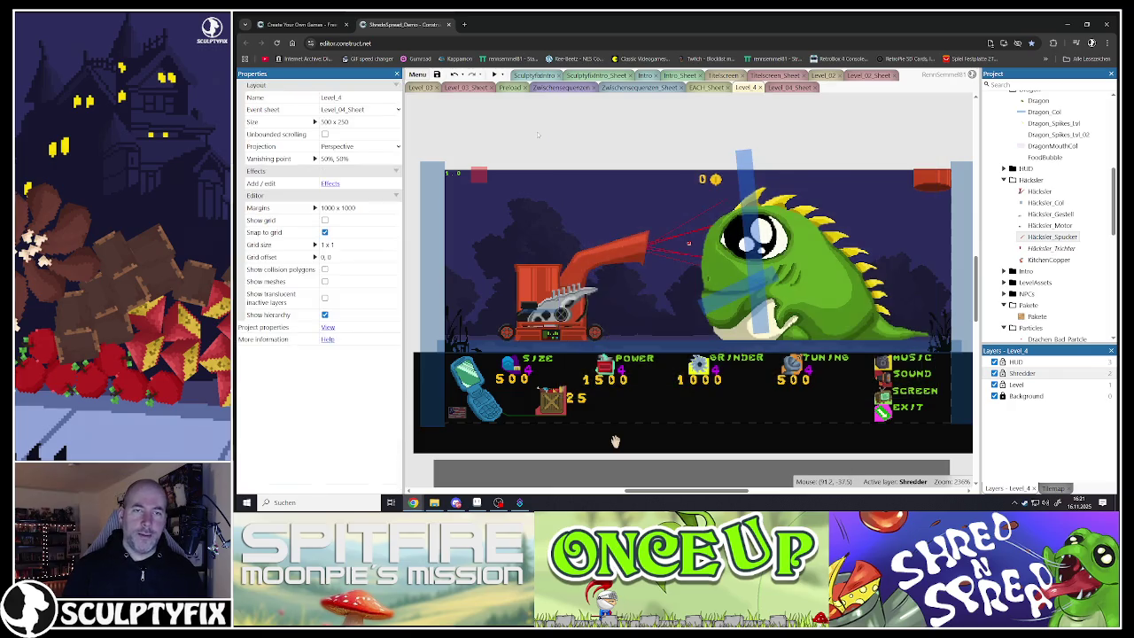
pyautogui.hotkey('ctrl', 's')
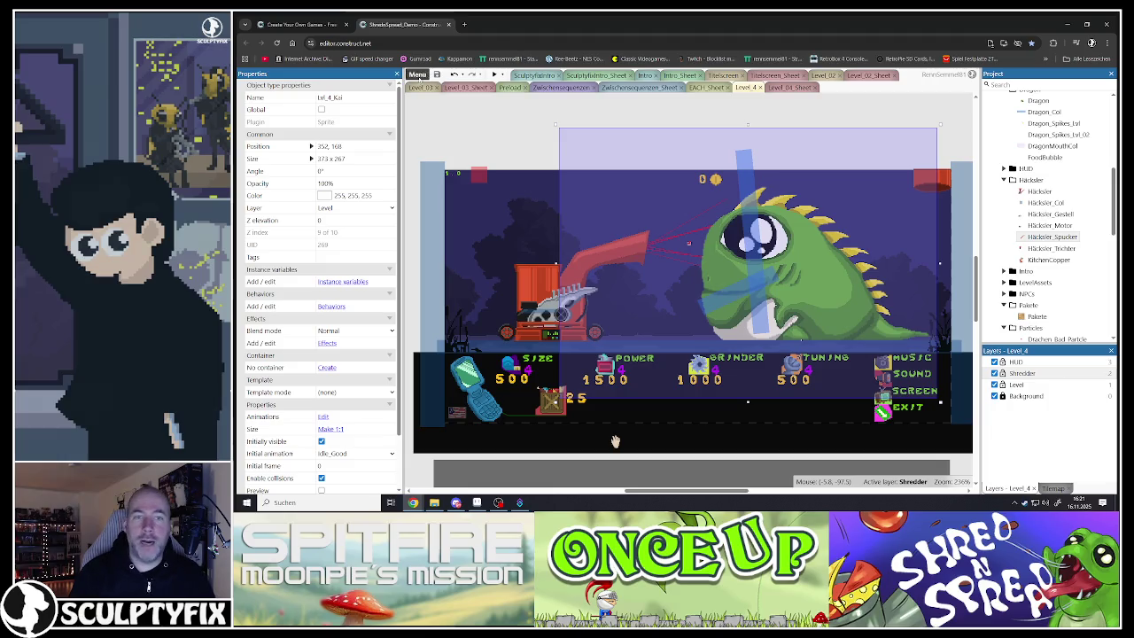
# - Glance at the funnel sprite in Aseprite, then start a Level_4 preview
pyautogui.click(616, 440)
pyautogui.click(478, 502)
pyautogui.hotkey('alt', 'Tab')
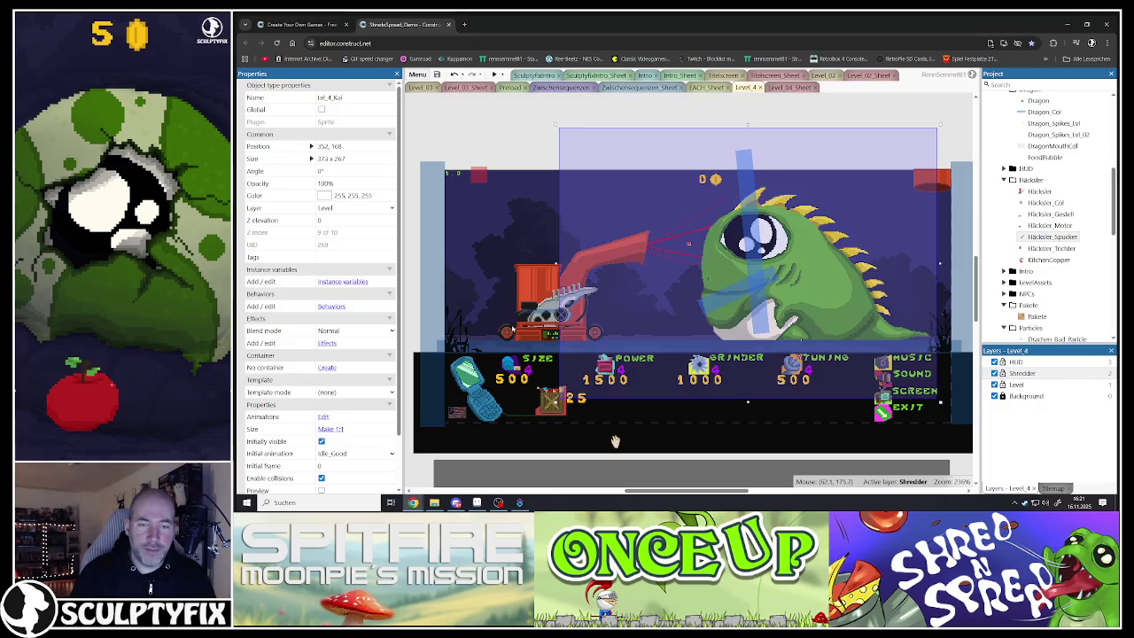
pyautogui.click(514, 131)
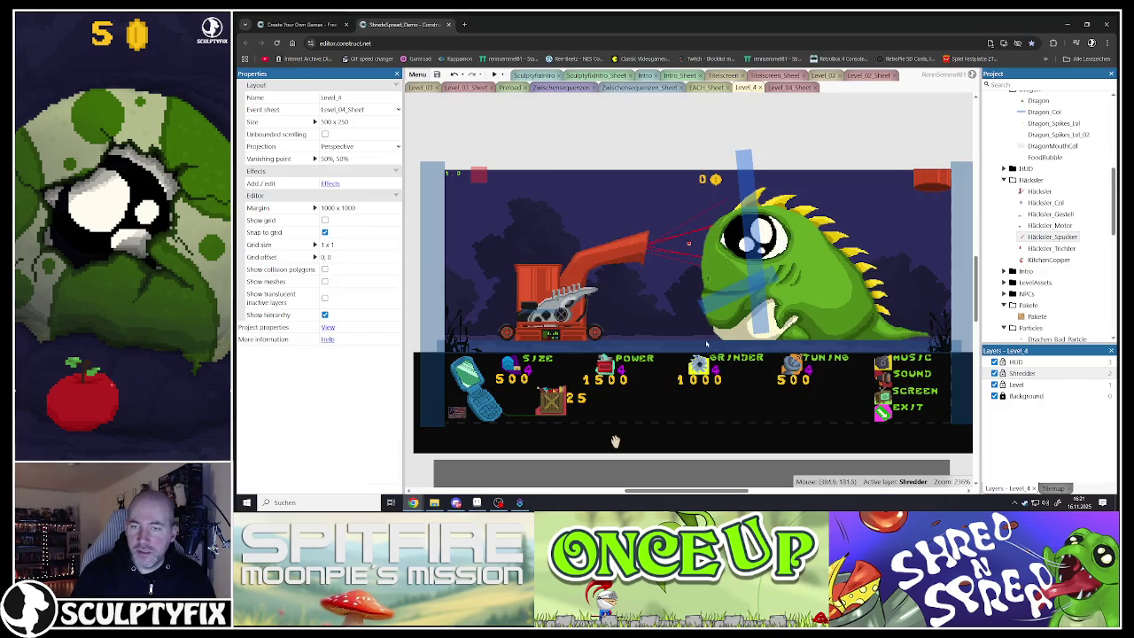
pyautogui.press('F5')
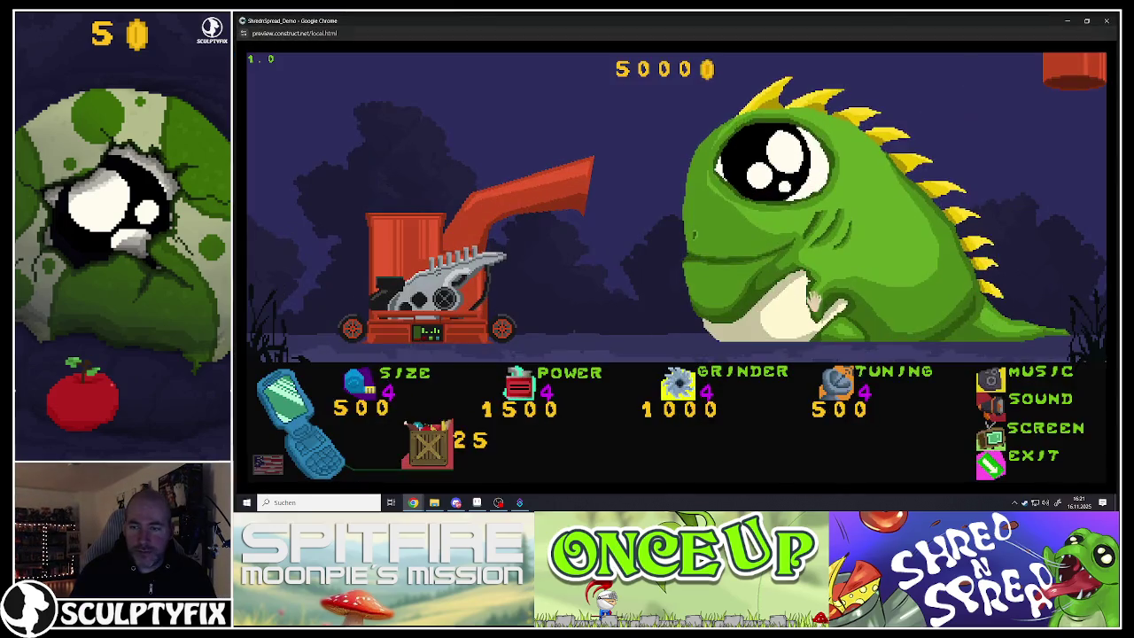
# - Make the preview fullscreen and buy six crates to feed the shredder
pyautogui.click(512, 121)
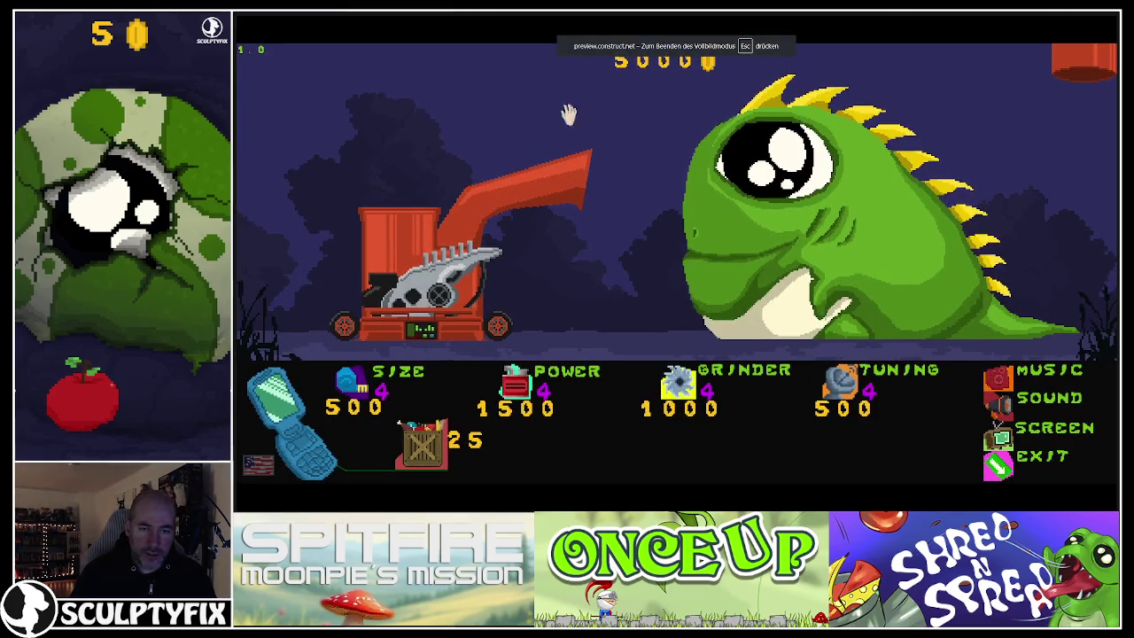
pyautogui.click(434, 465)
pyautogui.click(432, 461)
pyautogui.click(432, 459)
pyautogui.click(430, 456)
pyautogui.click(430, 456)
pyautogui.click(429, 456)
pyautogui.click(430, 456)
pyautogui.click(429, 456)
pyautogui.click(430, 456)
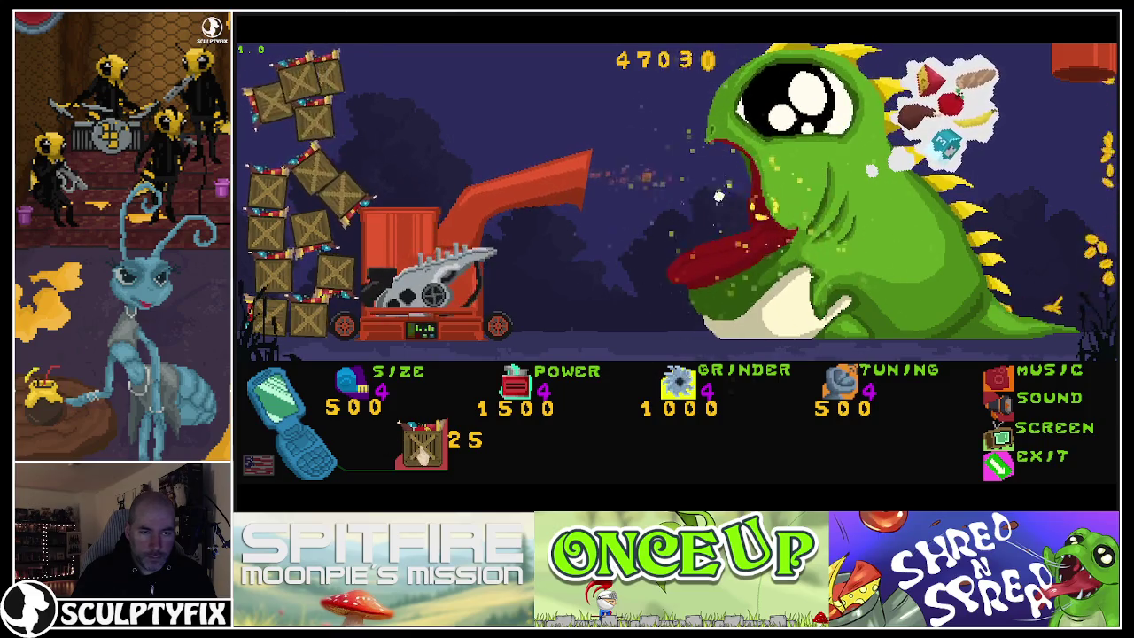
# - Upgrade SIZE to level 5, buy three more crates, then upgrade POWER to level 5
pyautogui.click(353, 383)
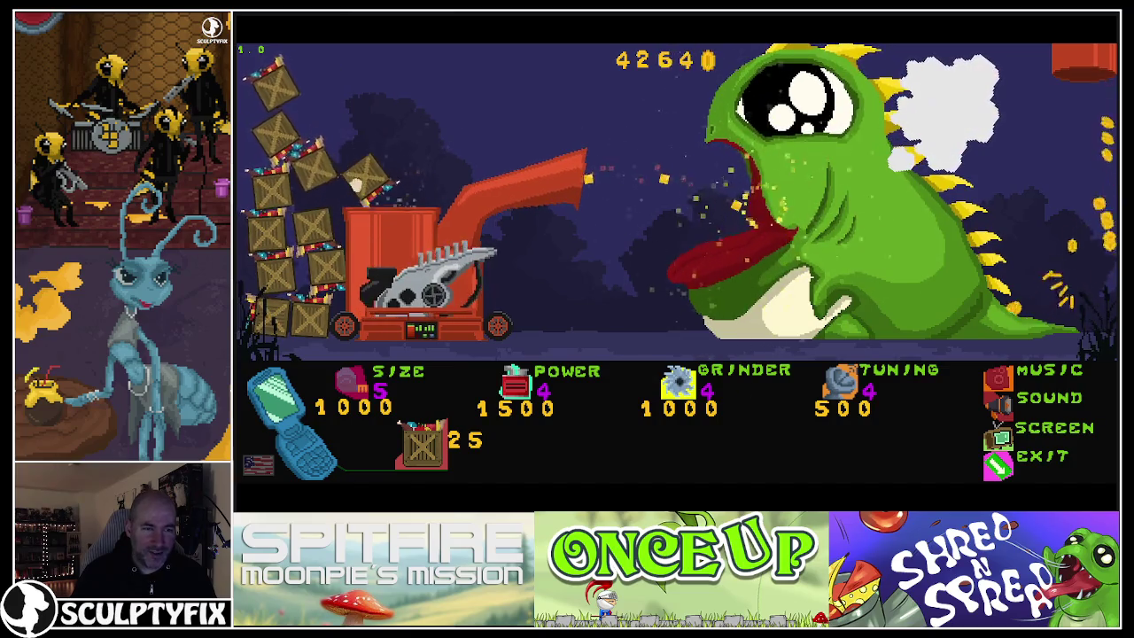
pyautogui.click(422, 447)
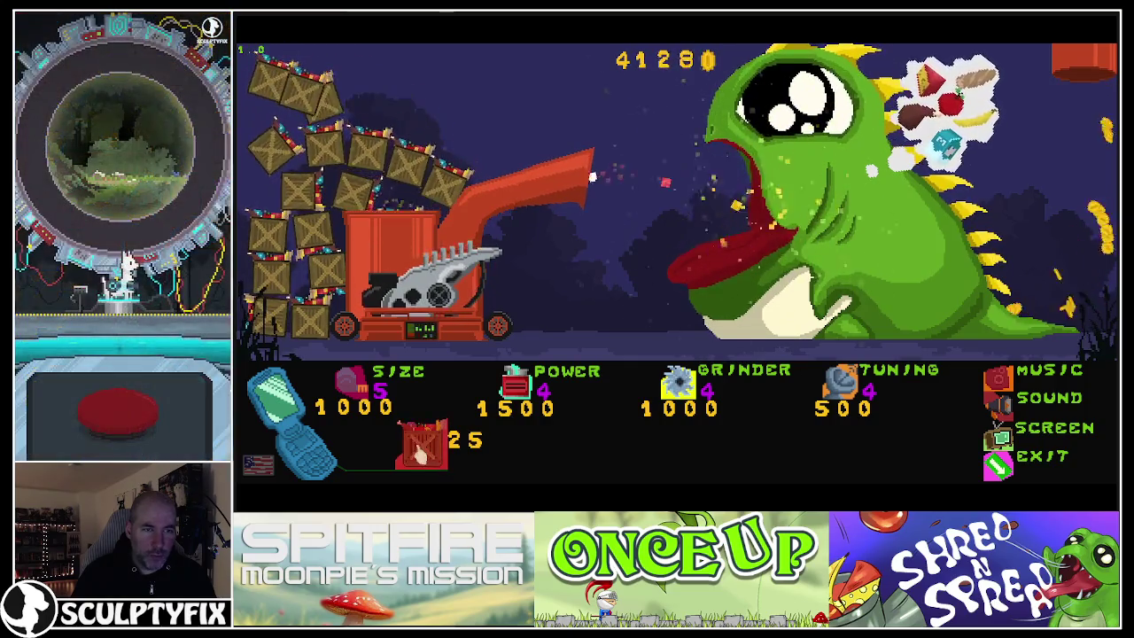
pyautogui.click(431, 440)
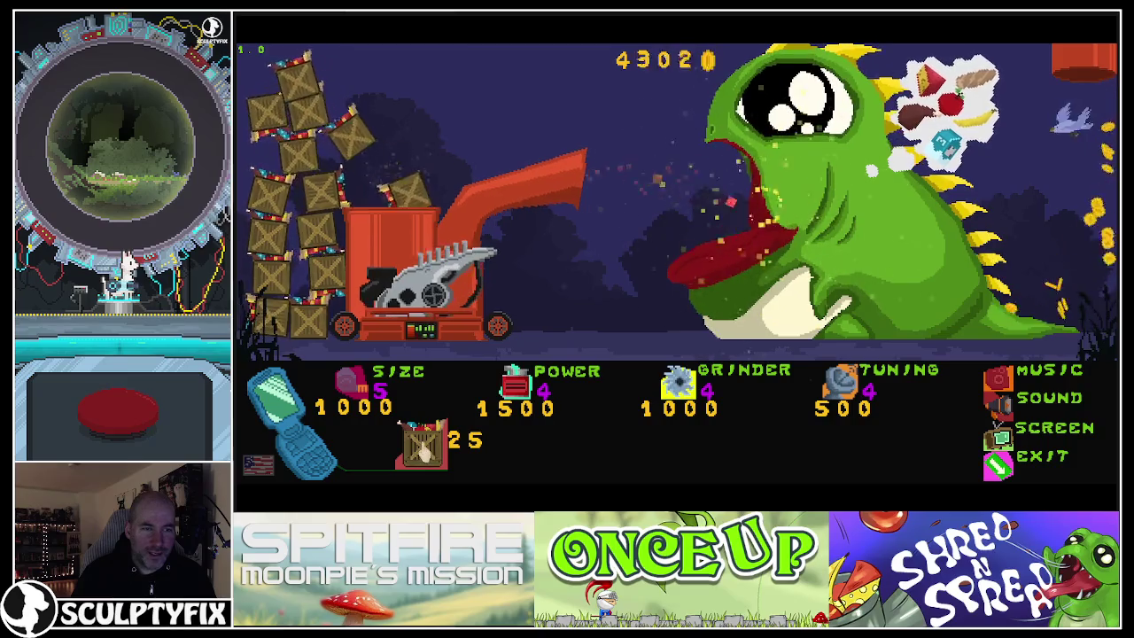
pyautogui.click(423, 450)
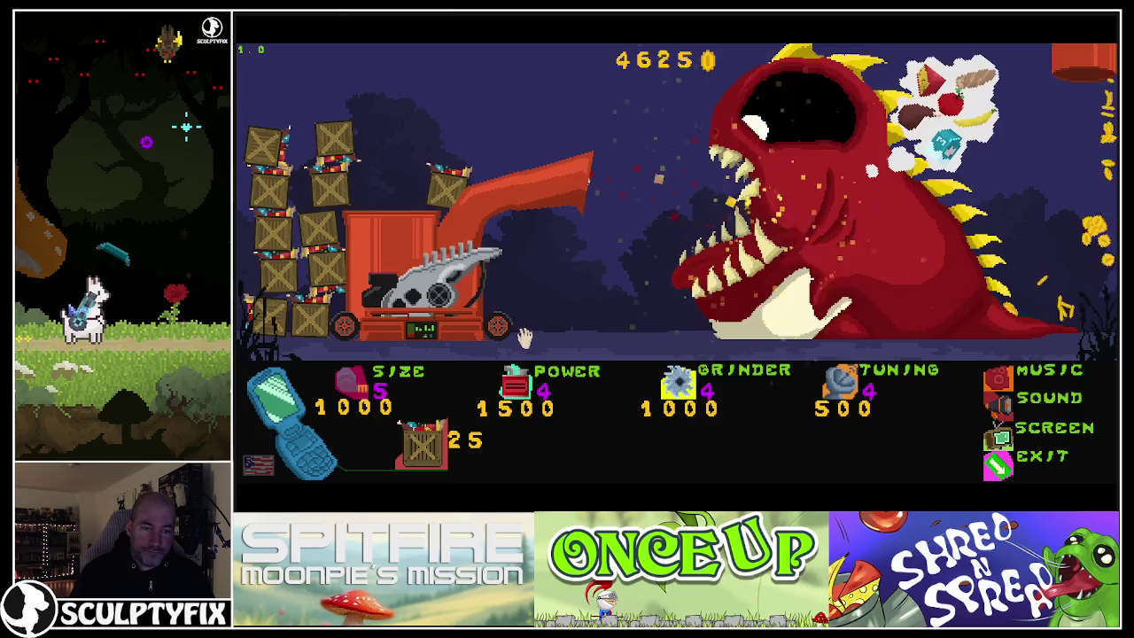
pyautogui.click(511, 390)
# - Upgrade Grinder and Tuning to level 5, then drag three crates into the grinder
pyautogui.click(677, 385)
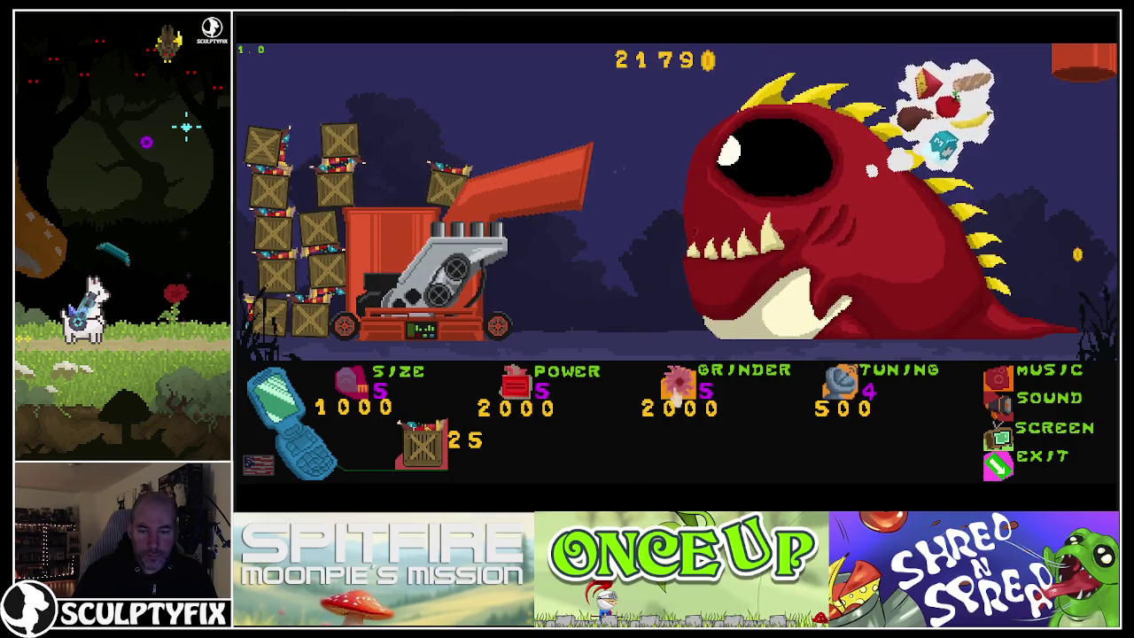
pyautogui.click(839, 386)
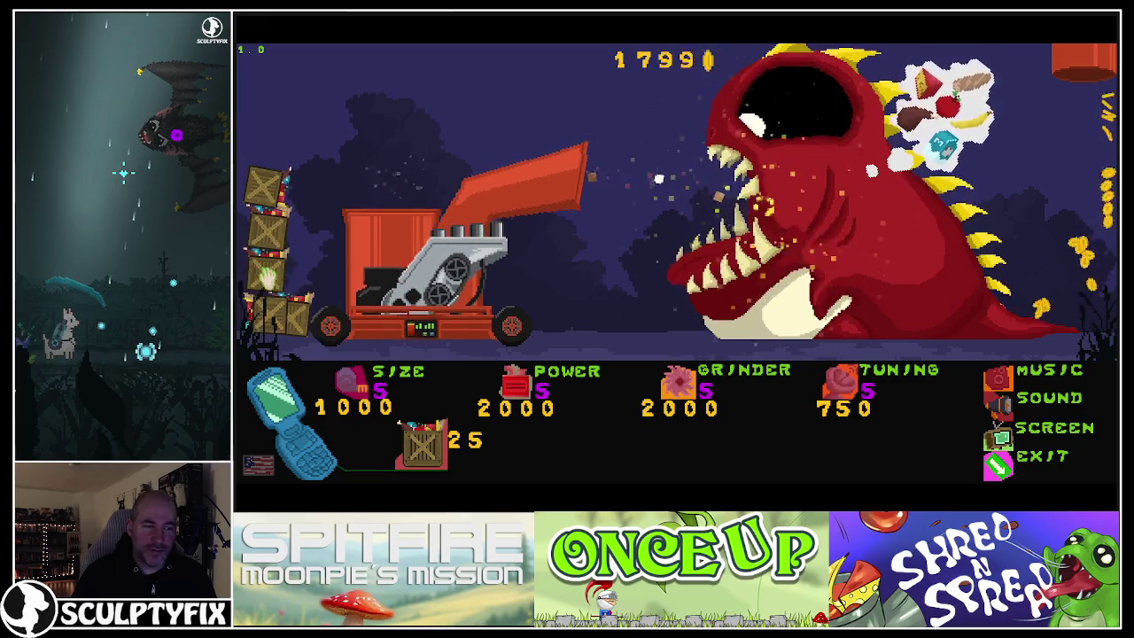
pyautogui.moveTo(265, 190); pyautogui.dragTo(398, 152)
pyautogui.moveTo(265, 230); pyautogui.dragTo(359, 166)
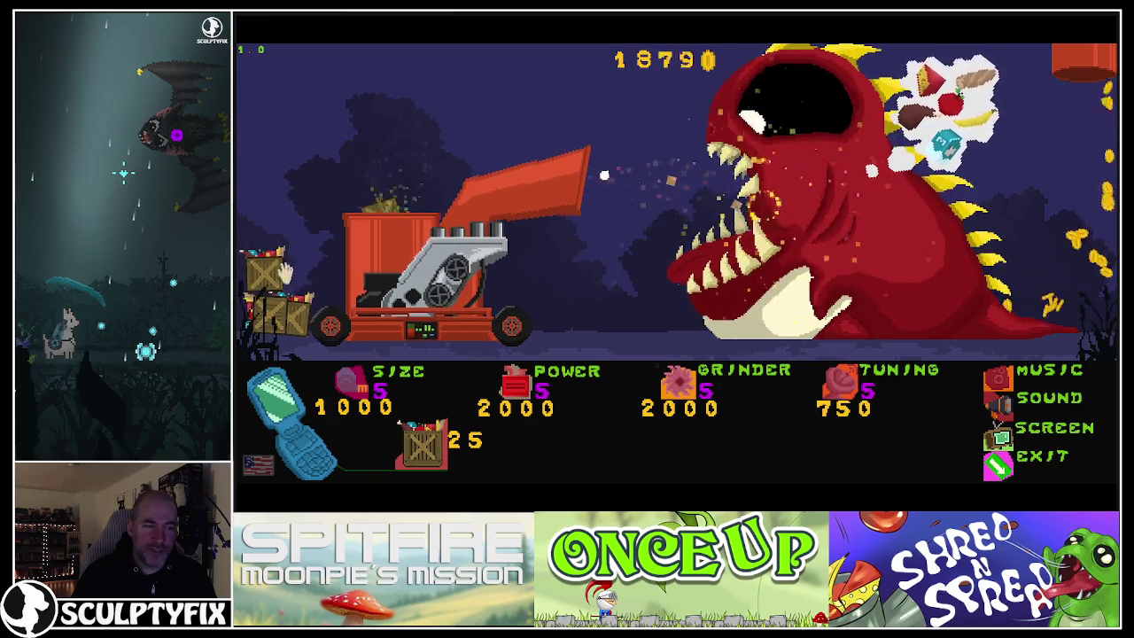
pyautogui.moveTo(282, 270); pyautogui.dragTo(392, 165)
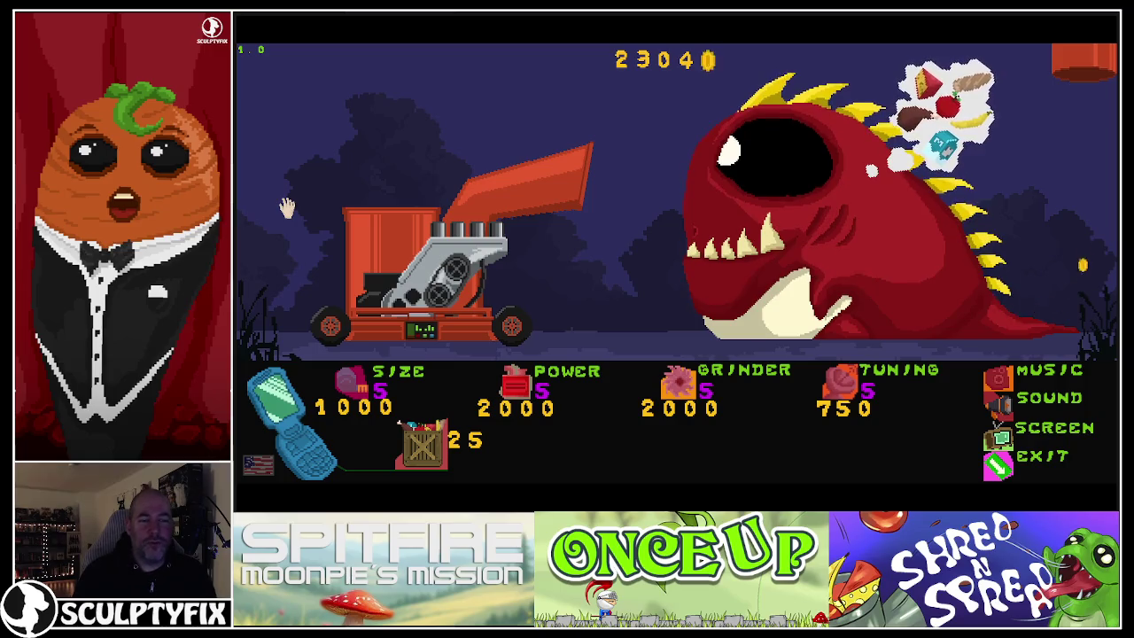
# - Buy six crates of food from the crate shop item
pyautogui.click(422, 449)
pyautogui.click(422, 449)
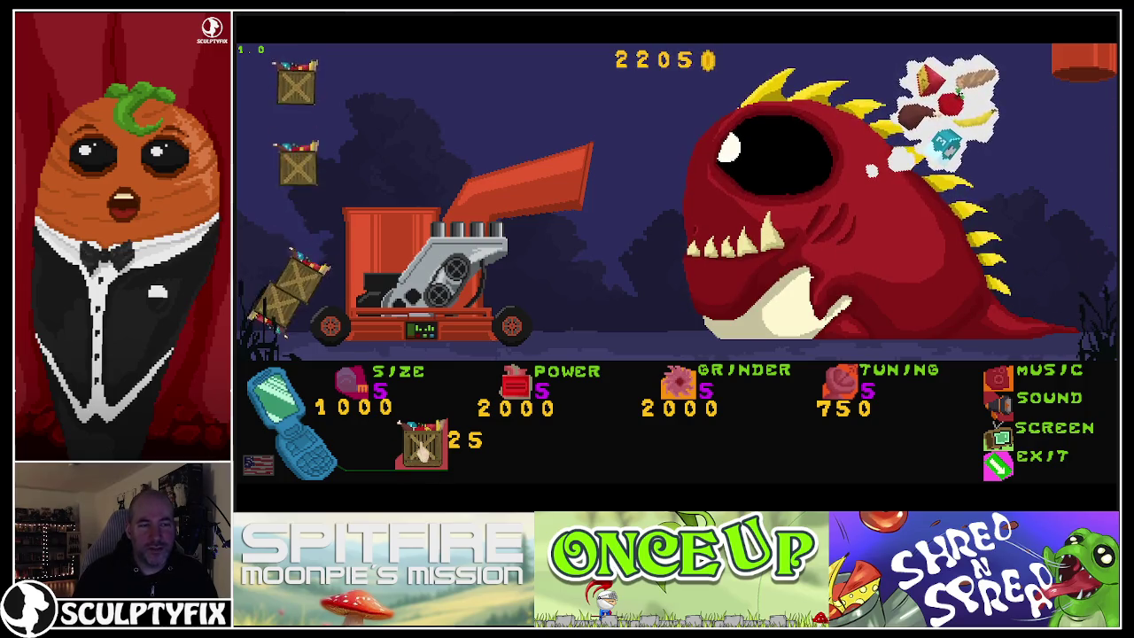
pyautogui.click(421, 450)
pyautogui.click(422, 449)
pyautogui.click(422, 449)
pyautogui.click(421, 449)
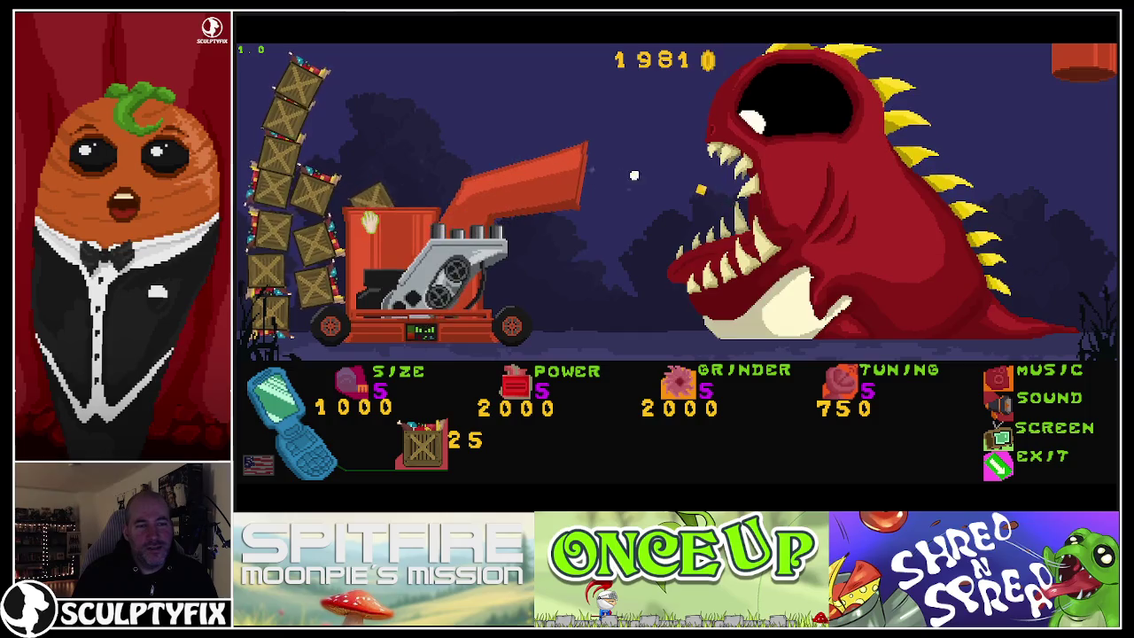
# - Feed five stacked crates and the flying bird into the grinder hopper
pyautogui.moveTo(292, 97)
pyautogui.mouseDown()
pyautogui.moveTo(342, 127)
pyautogui.moveTo(393, 114)
pyautogui.moveTo(416, 182)
pyautogui.mouseUp()
pyautogui.moveTo(279, 201)
pyautogui.mouseDown()
pyautogui.moveTo(374, 154)
pyautogui.moveTo(372, 190)
pyautogui.moveTo(379, 169)
pyautogui.moveTo(370, 177)
pyautogui.mouseUp()
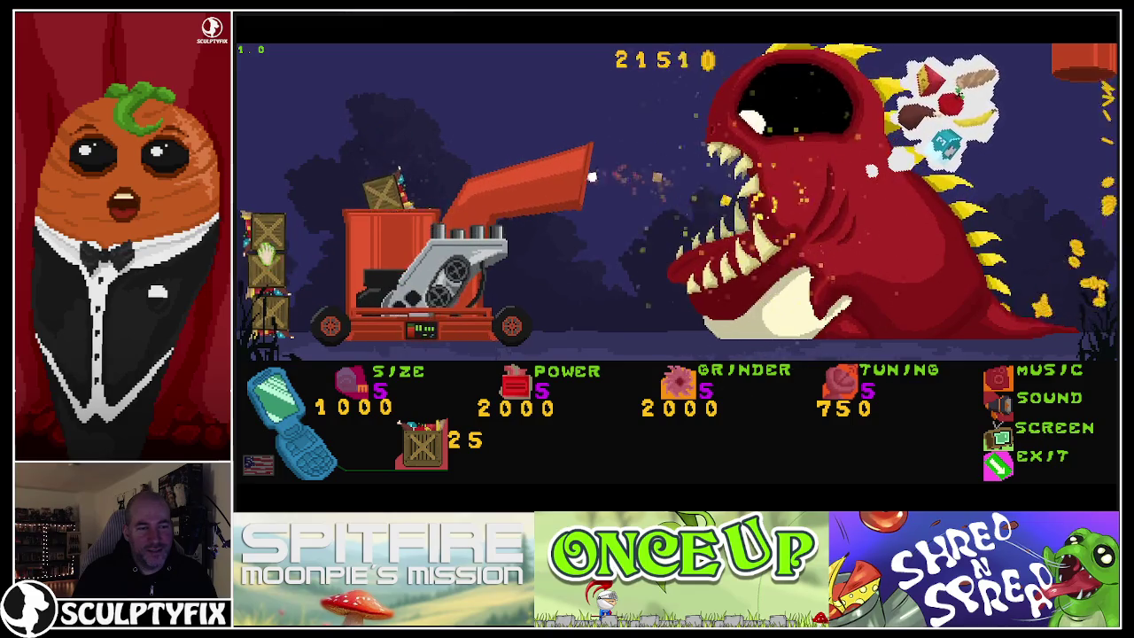
pyautogui.moveTo(266, 232); pyautogui.dragTo(379, 127)
pyautogui.moveTo(268, 282); pyautogui.dragTo(328, 273)
pyautogui.moveTo(270, 310); pyautogui.dragTo(375, 176)
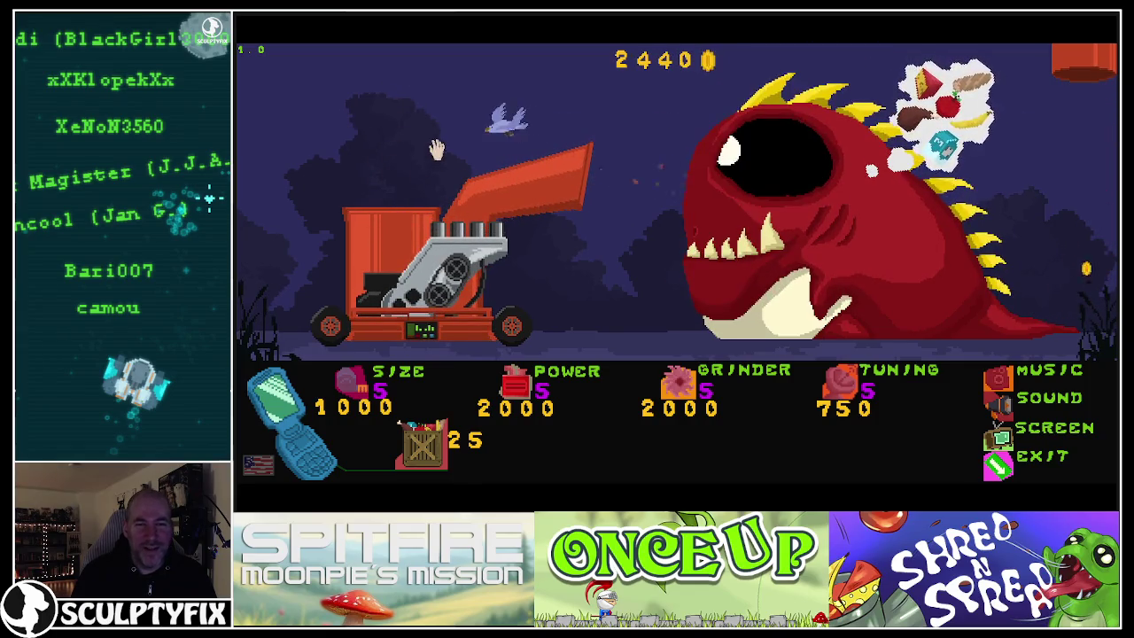
pyautogui.moveTo(443, 120)
pyautogui.mouseDown()
pyautogui.moveTo(393, 157)
pyautogui.moveTo(658, 144)
pyautogui.mouseUp()
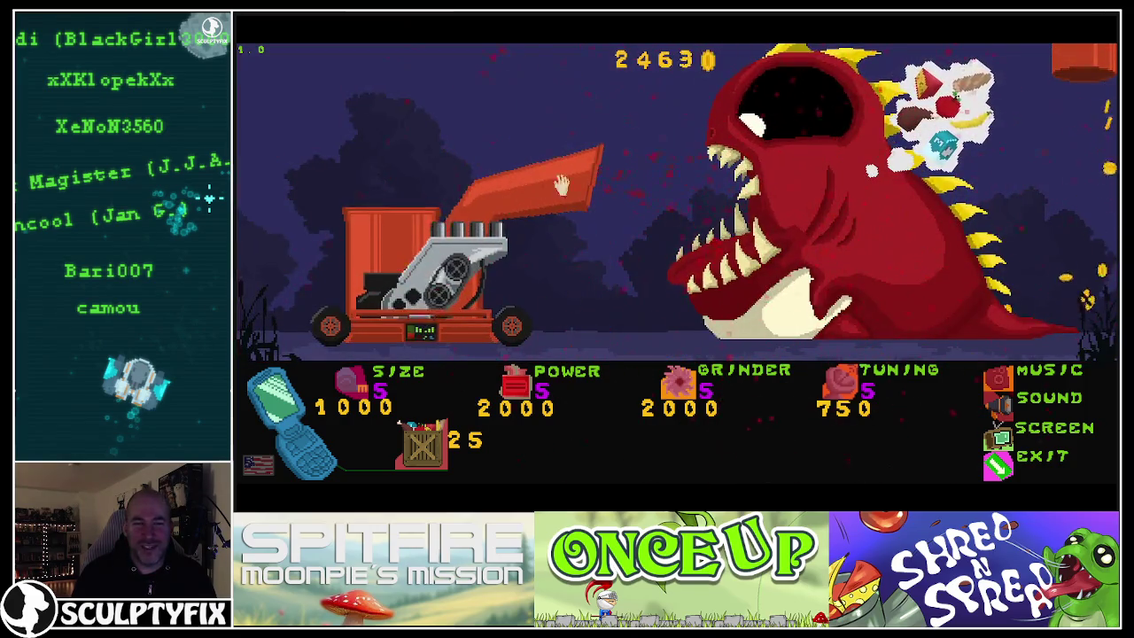
# - Buy five more crates, feed a crate and the bird to the grinder, then buy another batch
pyautogui.click(423, 450)
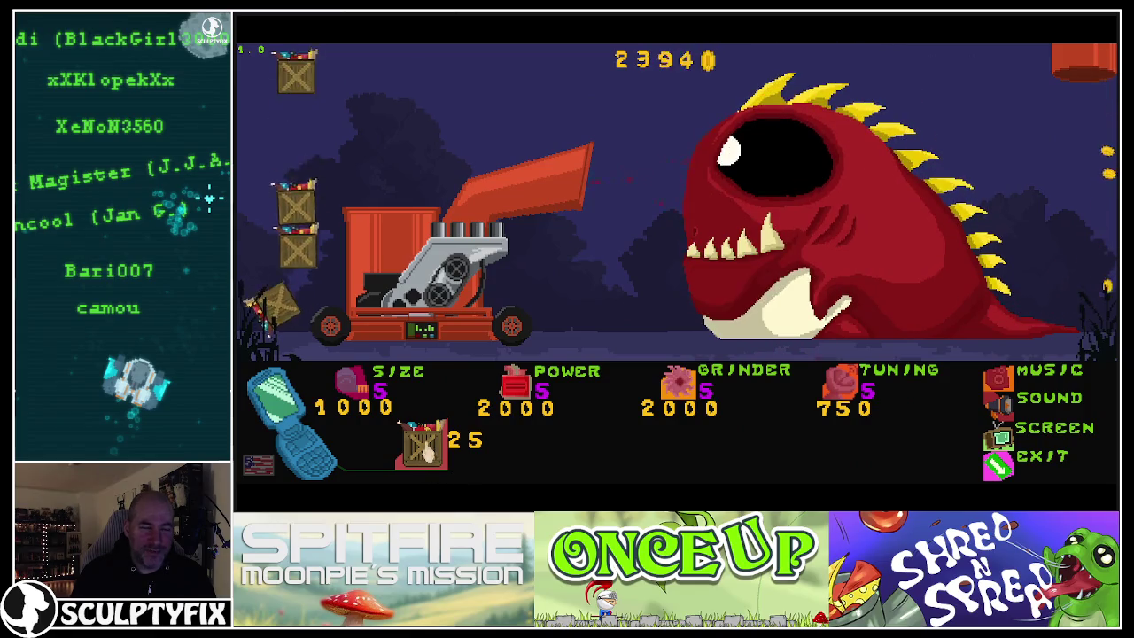
pyautogui.click(423, 450)
pyautogui.click(423, 450)
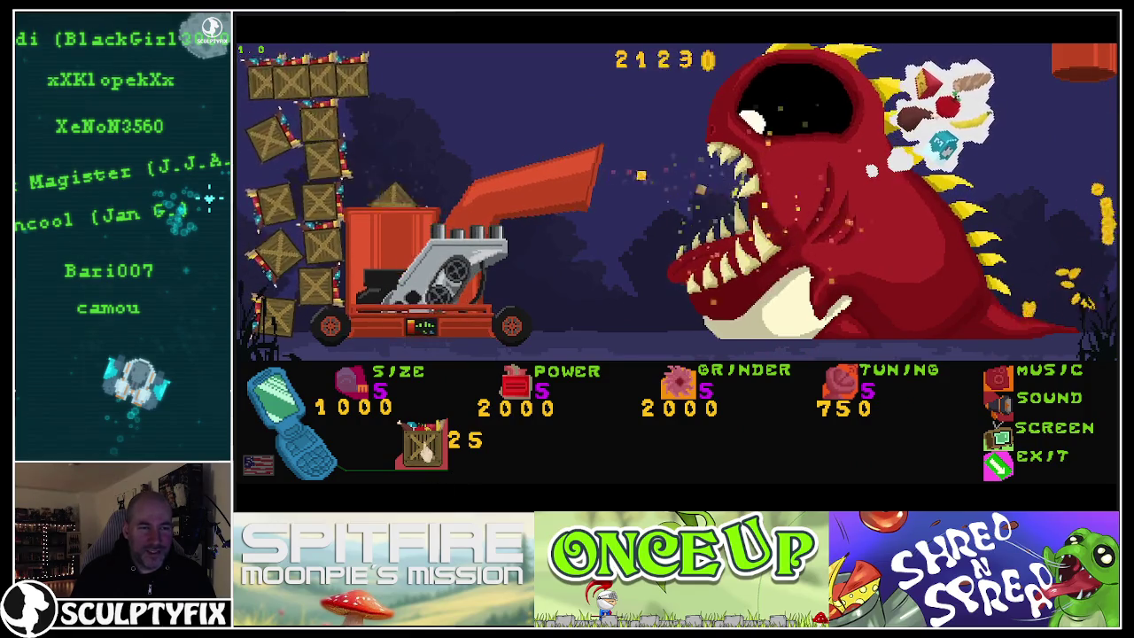
pyautogui.click(424, 450)
pyautogui.click(424, 450)
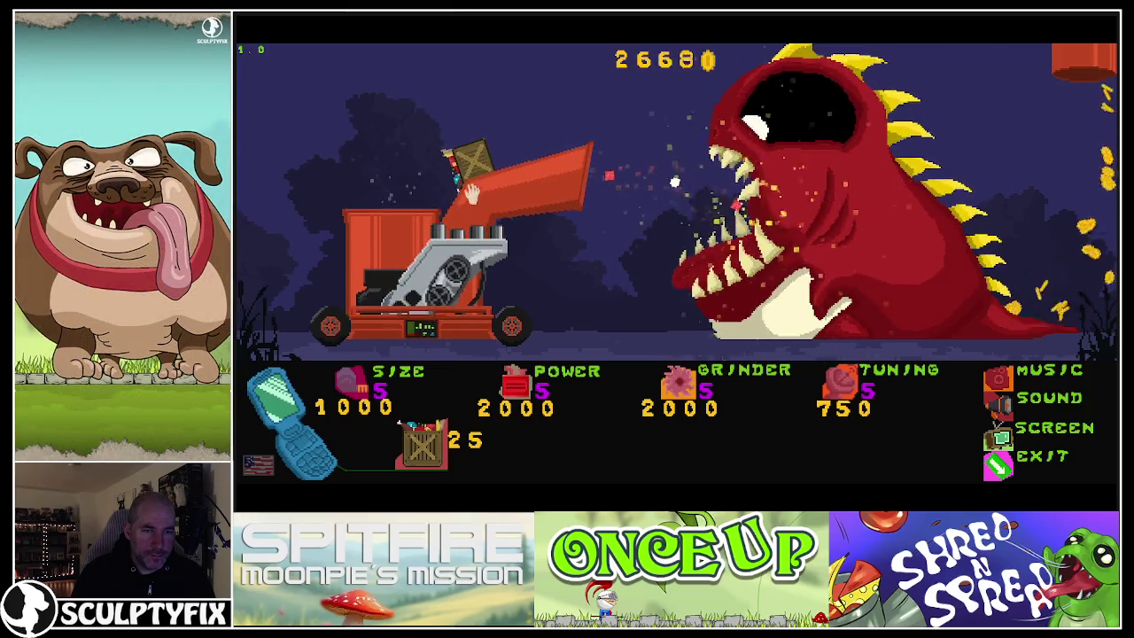
pyautogui.moveTo(436, 158)
pyautogui.mouseDown()
pyautogui.moveTo(468, 230)
pyautogui.moveTo(441, 189)
pyautogui.mouseUp()
pyautogui.click(454, 166)
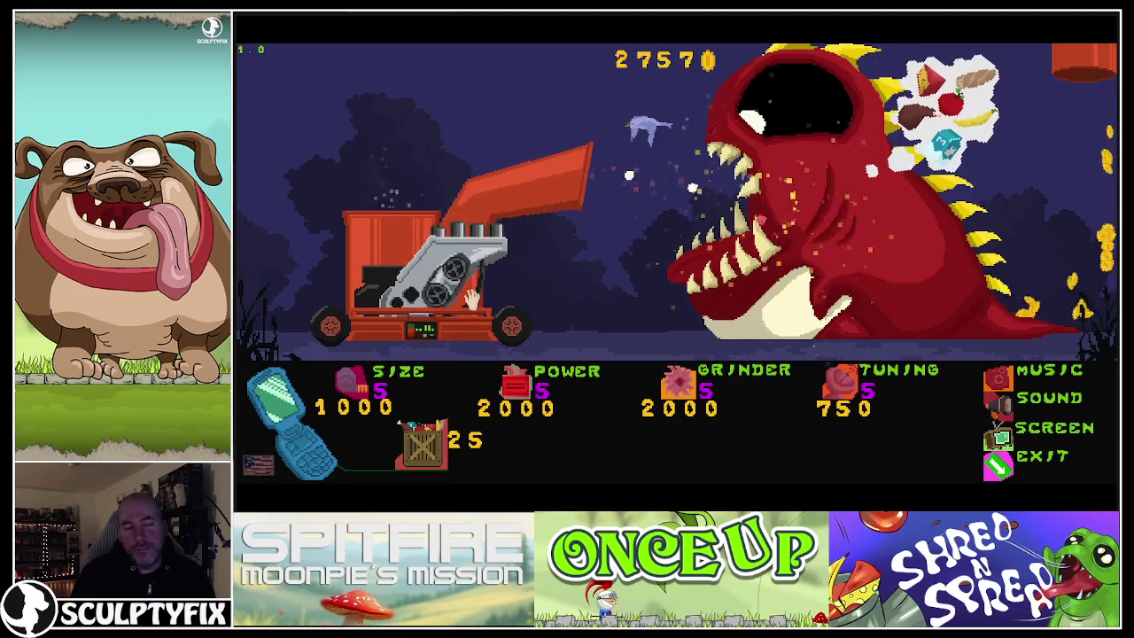
pyautogui.moveTo(386, 122); pyautogui.dragTo(394, 217)
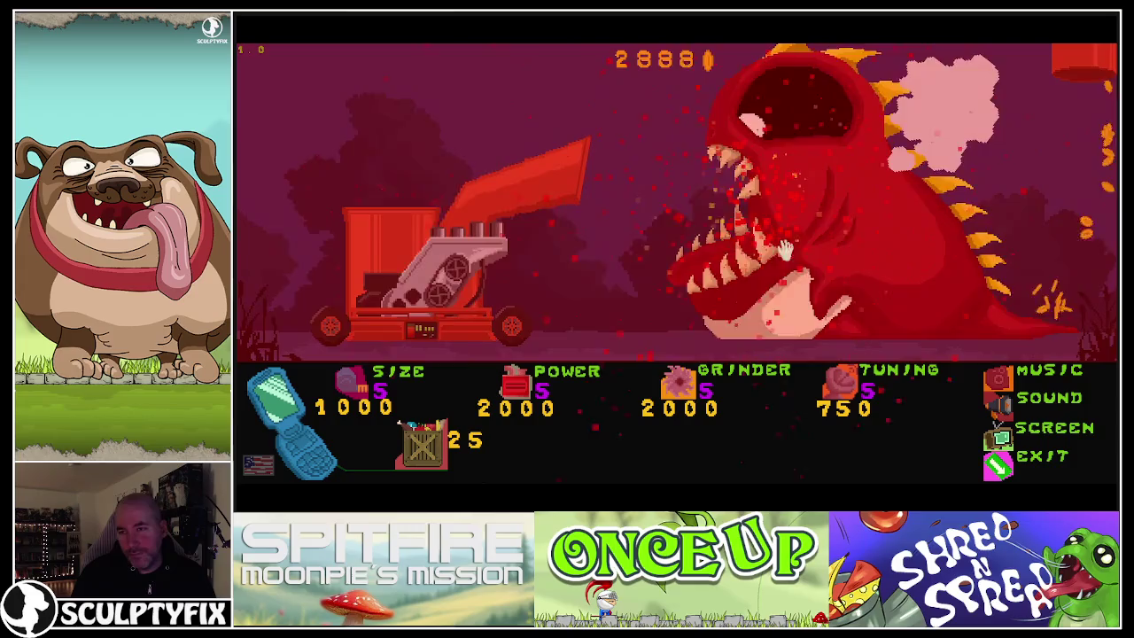
pyautogui.click(430, 448)
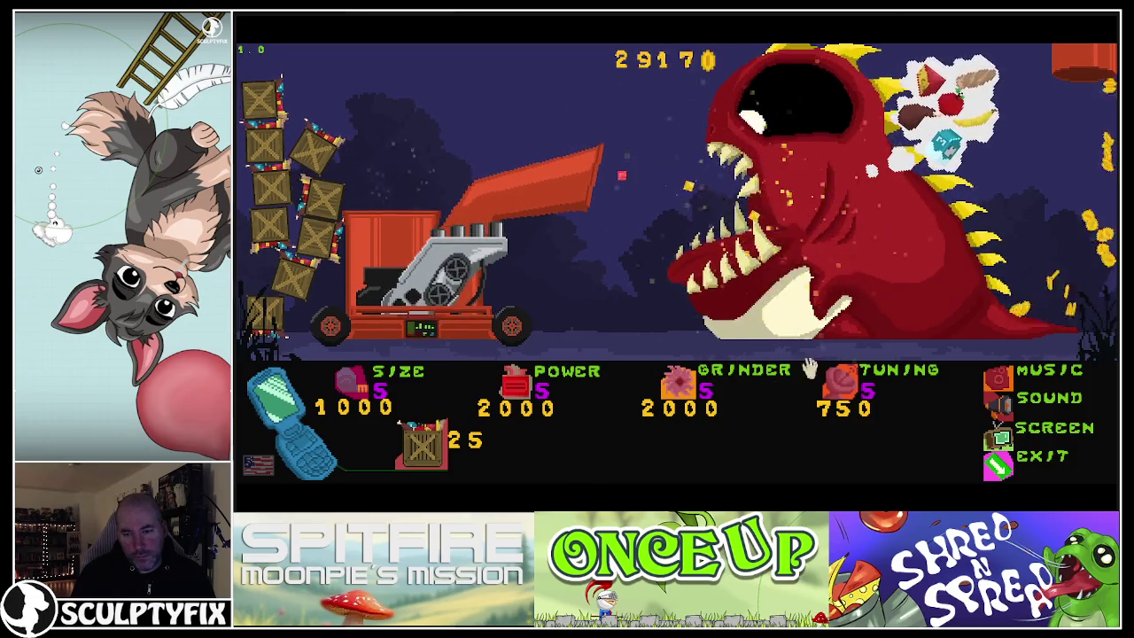
# - Close the preview, open the FoodBox crate from the Preload layout, and enter collision polygon editing
pyautogui.hotkey('alt', 'F4')
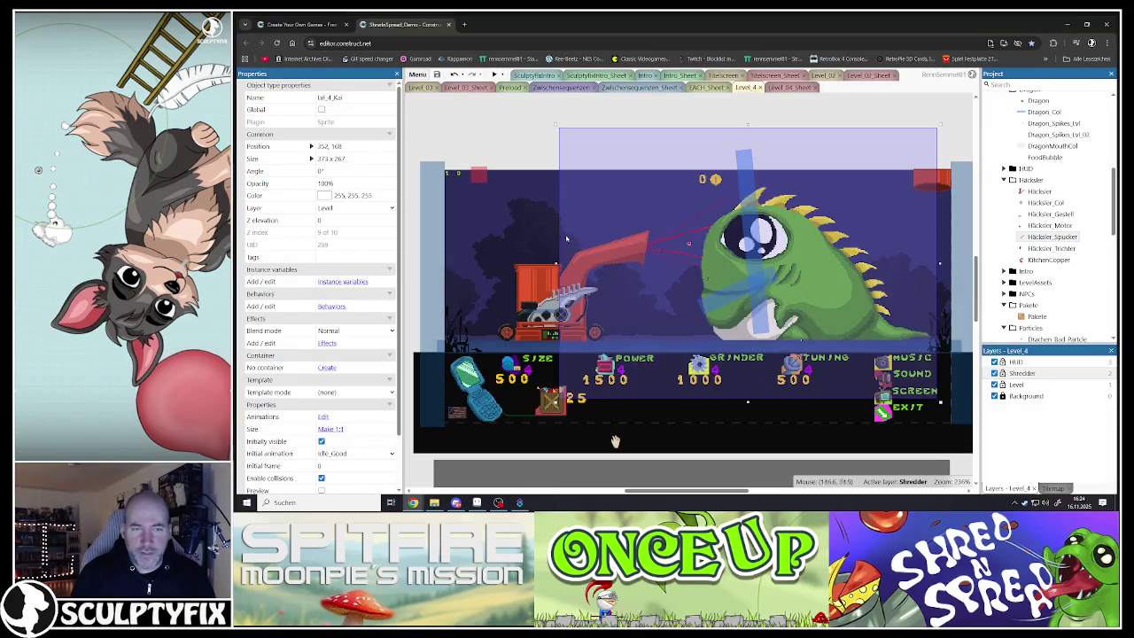
pyautogui.hotkey('ctrl', 'Tab')
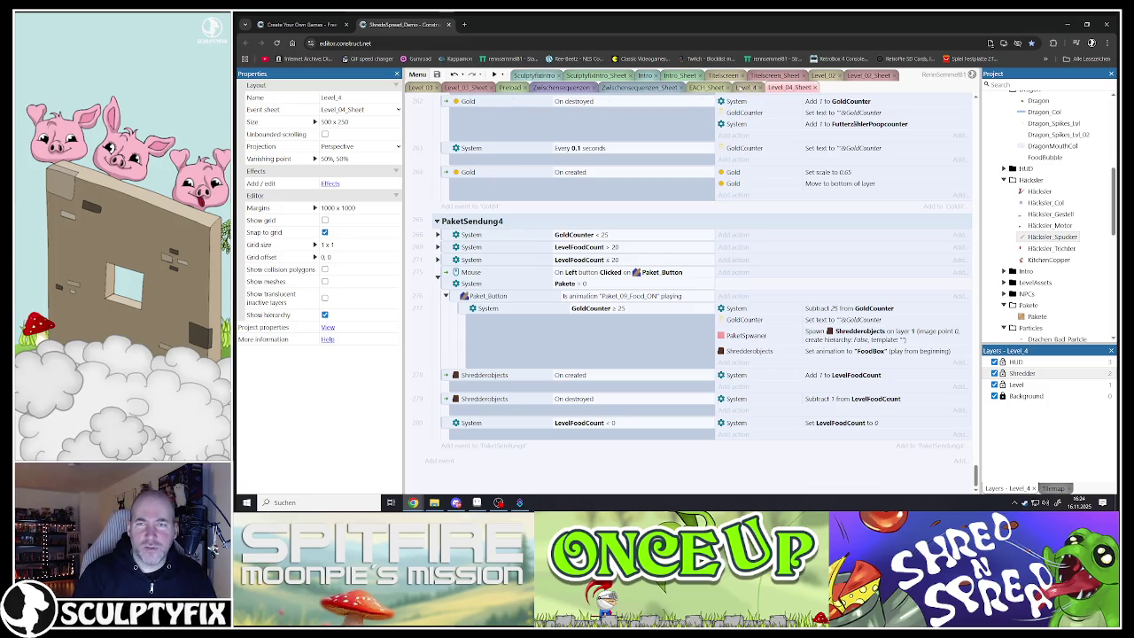
pyautogui.click(503, 88)
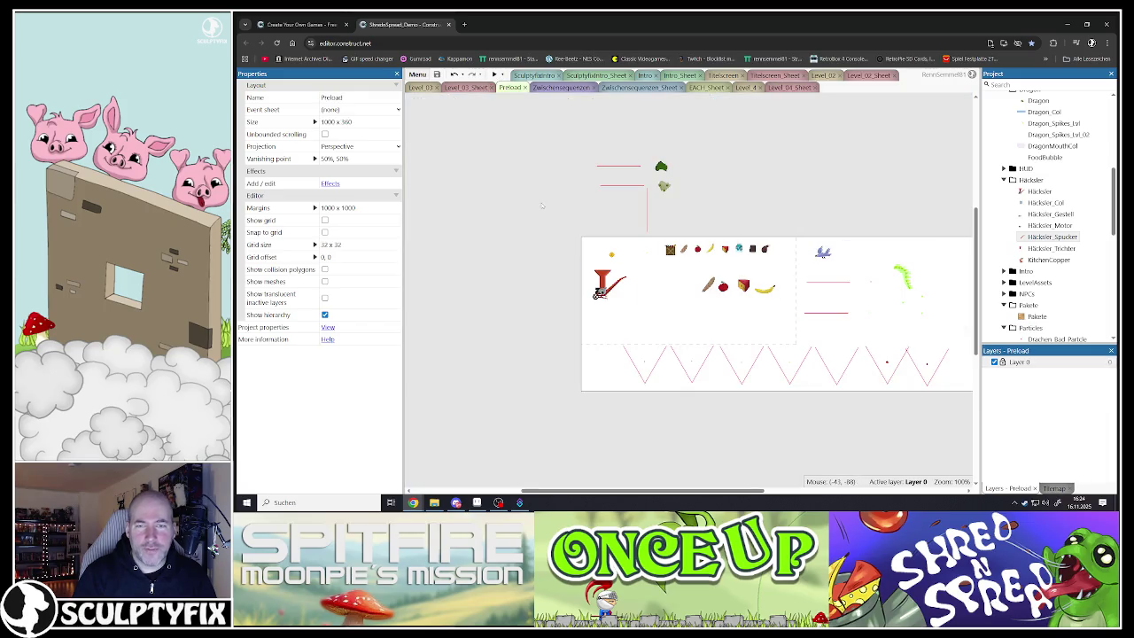
pyautogui.doubleClick(670, 250)
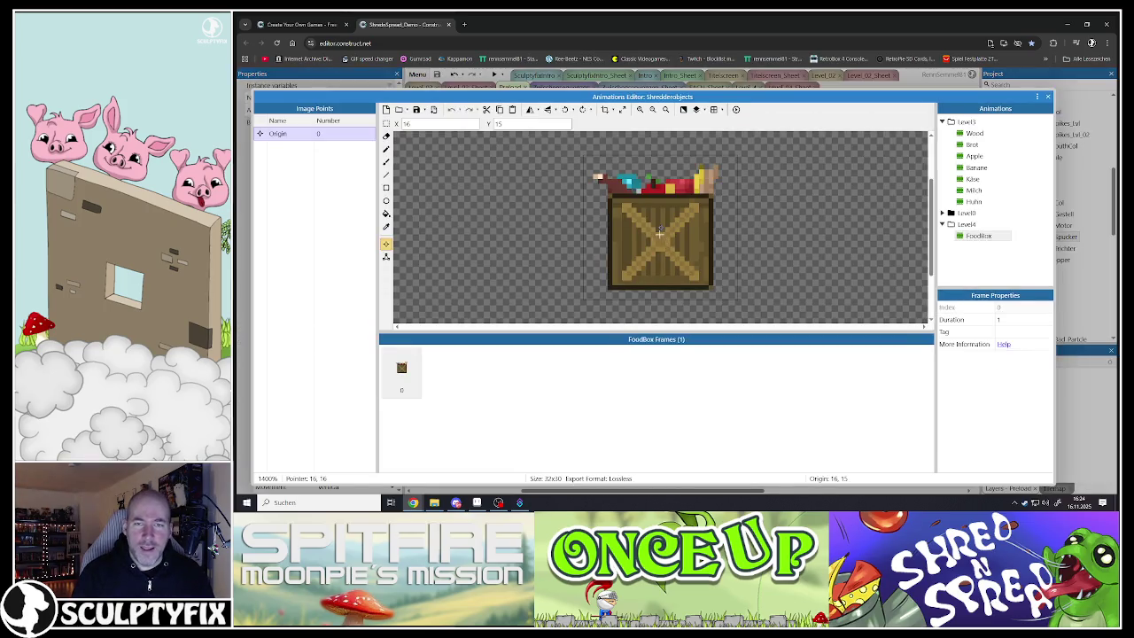
pyautogui.press('o')
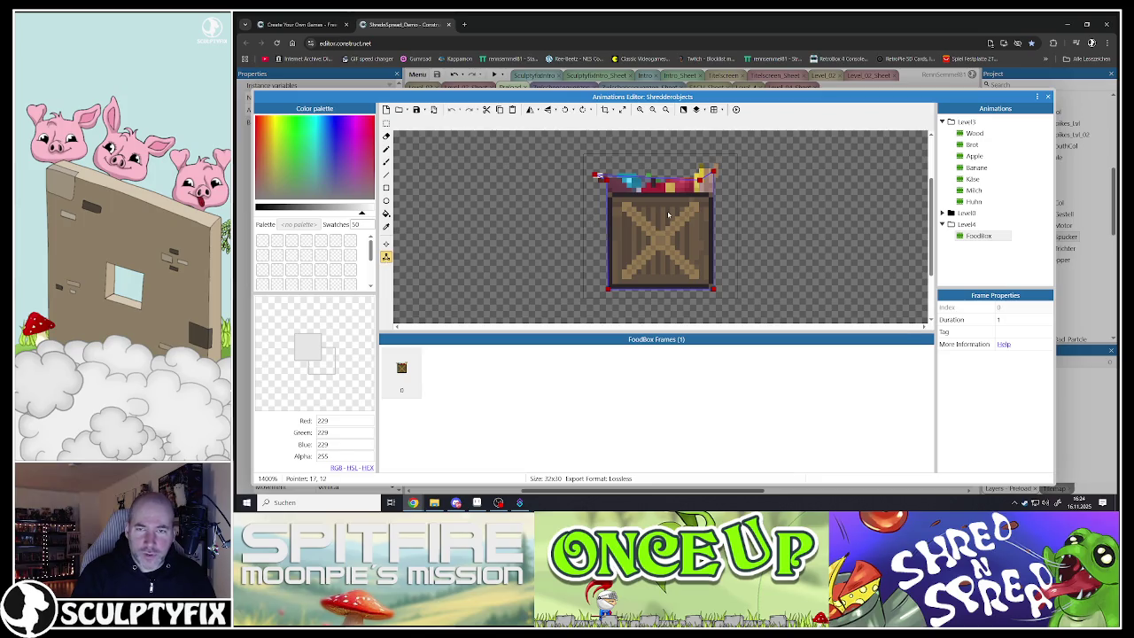
pyautogui.scroll(1, 668, 214)
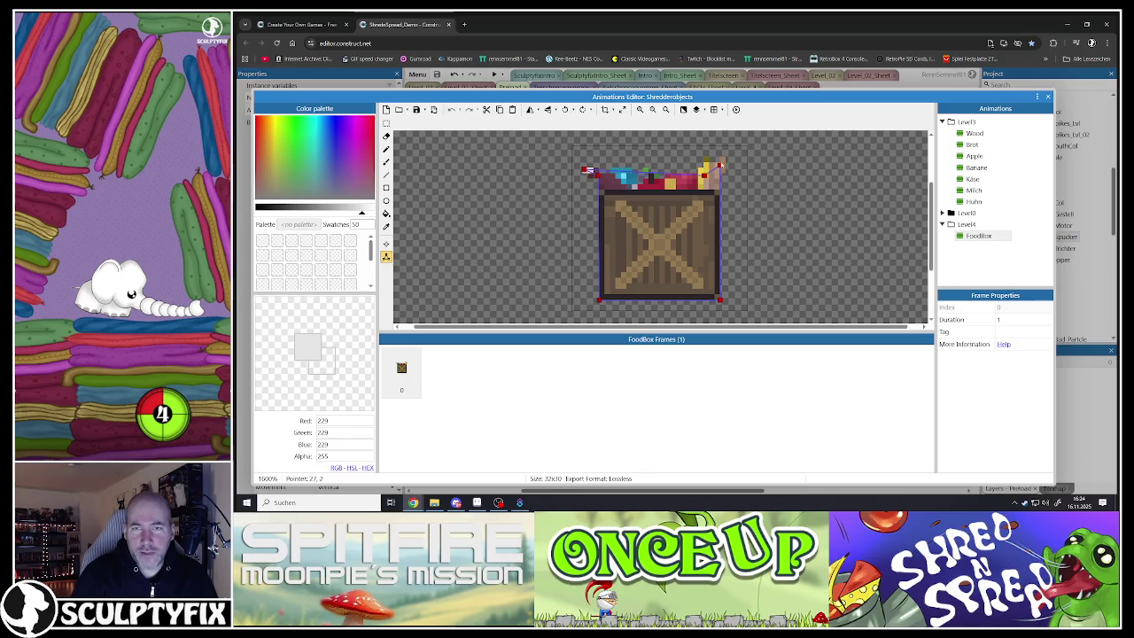
pyautogui.click(718, 165)
# - Move FoodBox's four collision points onto the crate's corners, then close the editor
pyautogui.moveTo(718, 165)
pyautogui.mouseDown()
pyautogui.moveTo(719, 177)
pyautogui.moveTo(705, 175)
pyautogui.moveTo(719, 166)
pyautogui.moveTo(724, 174)
pyautogui.mouseUp()
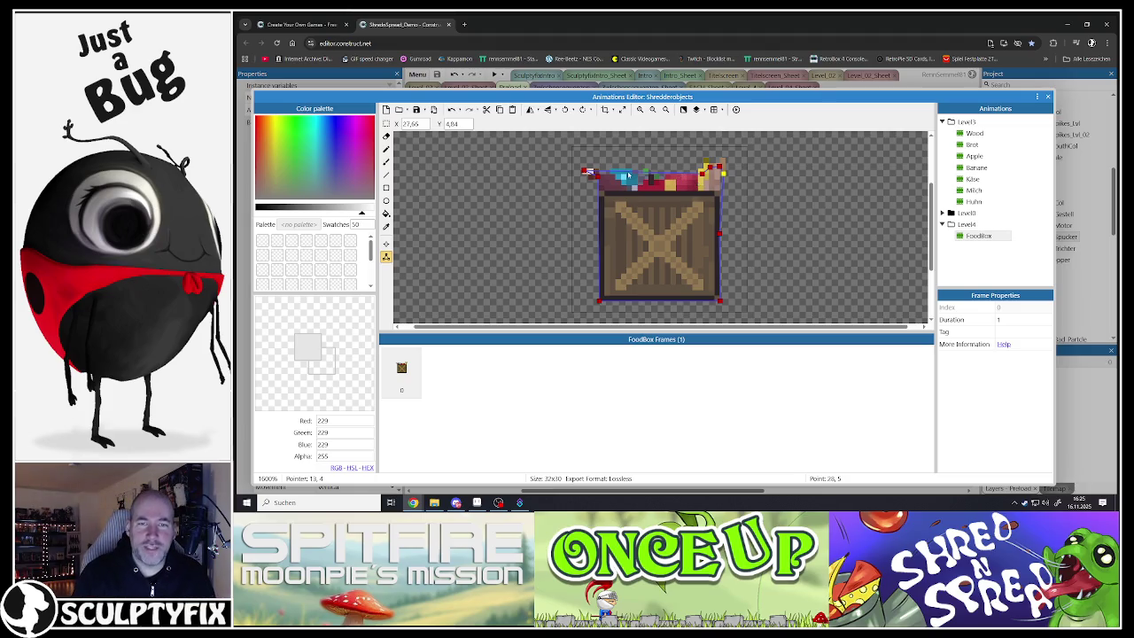
pyautogui.moveTo(588, 171)
pyautogui.mouseDown()
pyautogui.moveTo(599, 184)
pyautogui.moveTo(590, 174)
pyautogui.mouseUp()
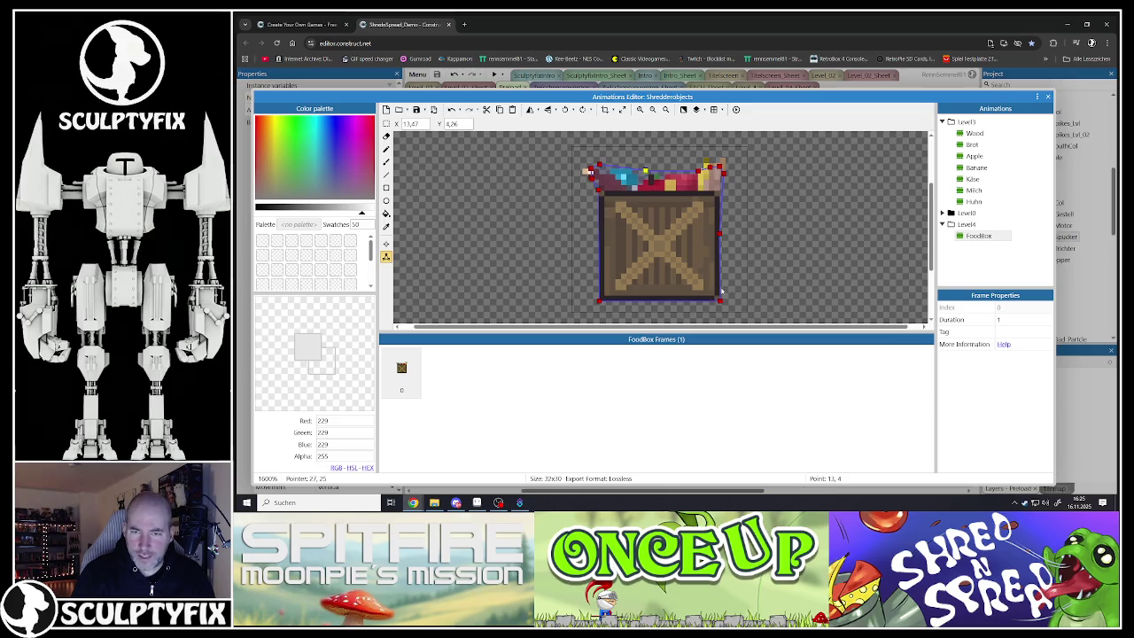
pyautogui.moveTo(660, 301); pyautogui.dragTo(599, 295)
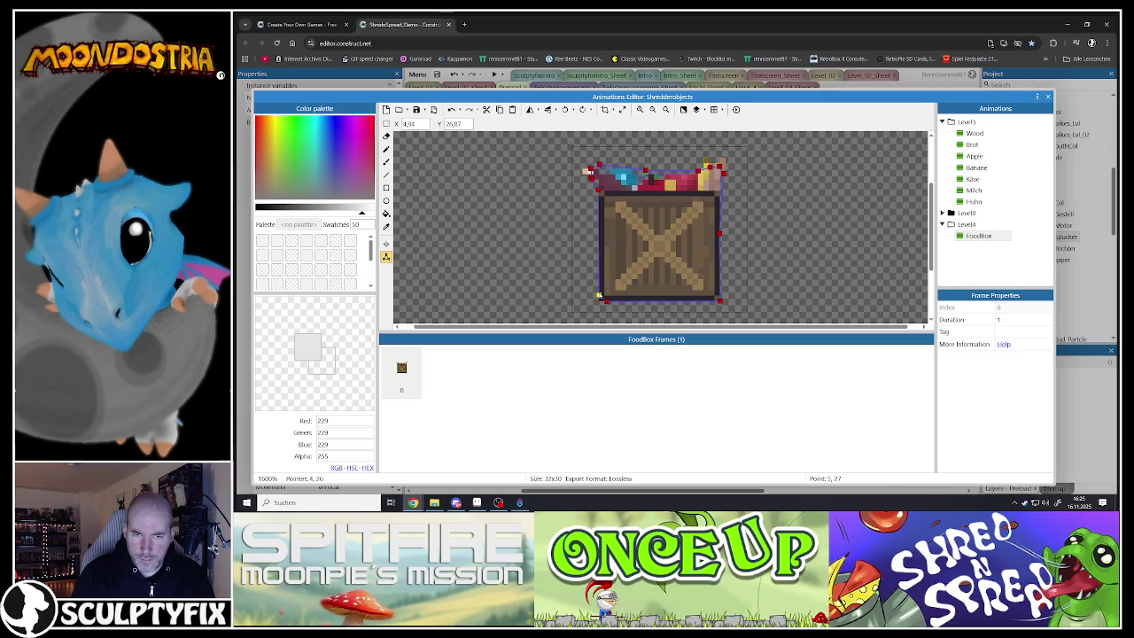
pyautogui.moveTo(719, 304); pyautogui.dragTo(712, 301)
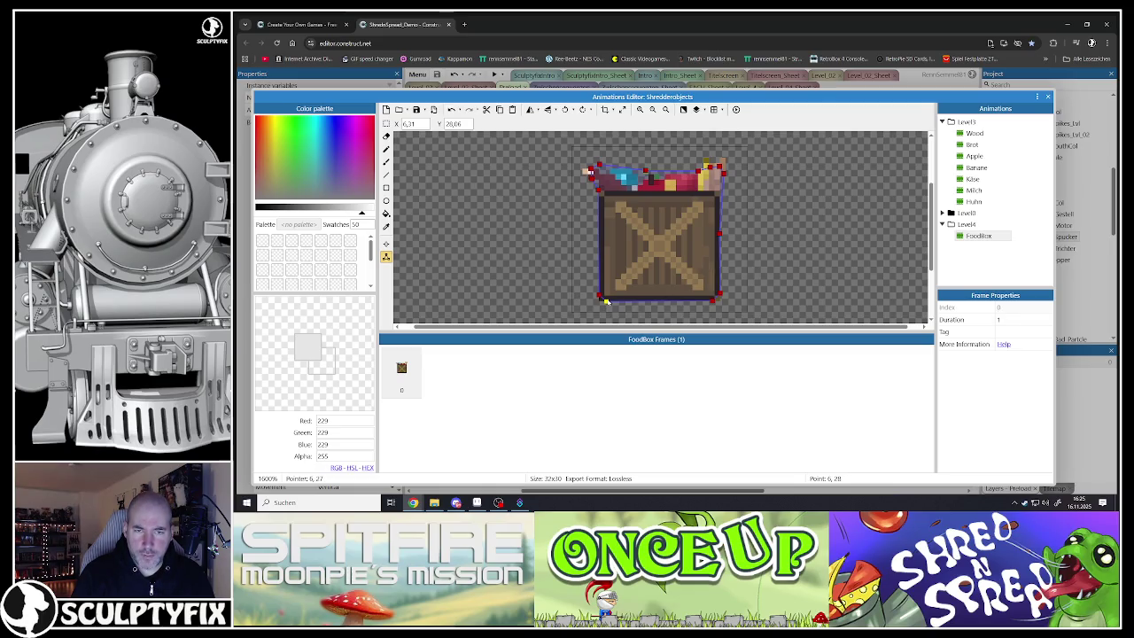
pyautogui.click(706, 309)
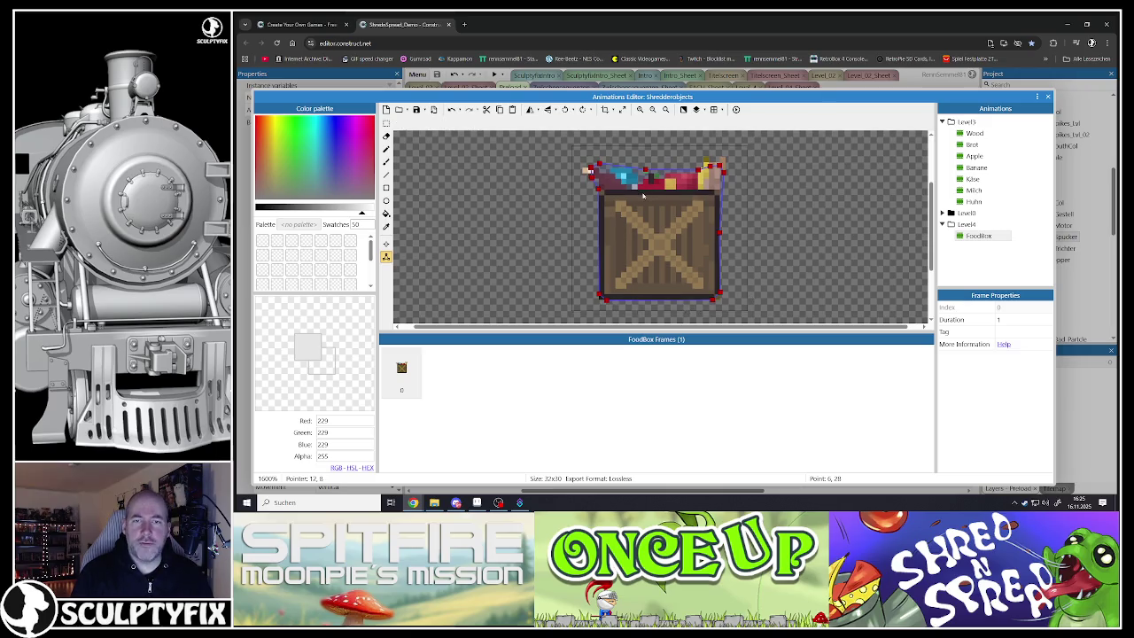
pyautogui.click(1046, 98)
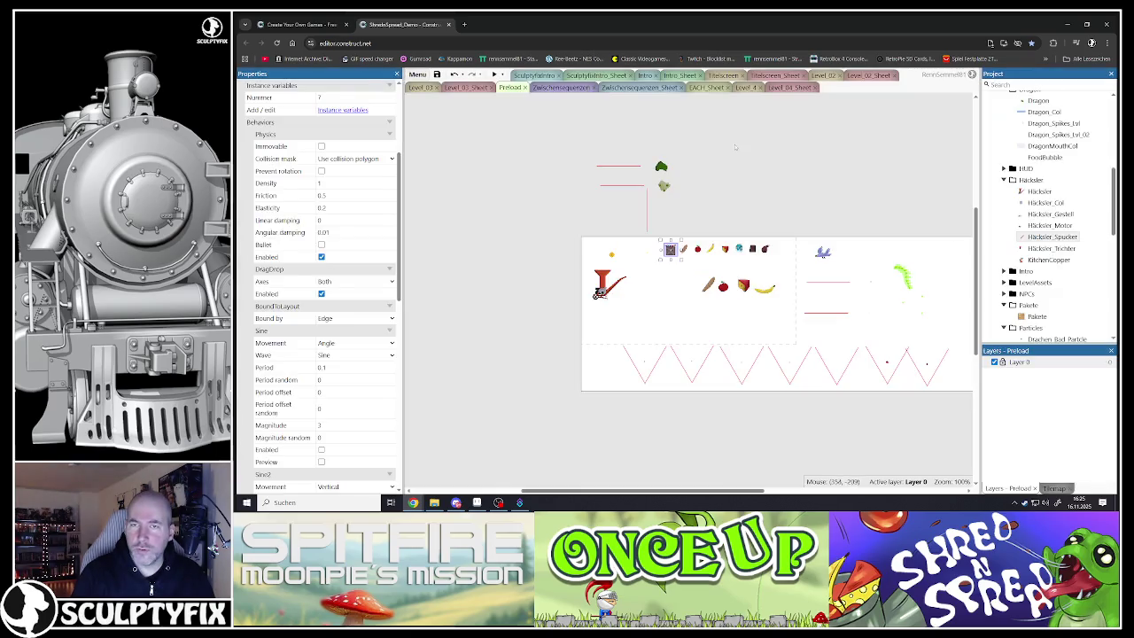
# - Save the project, switch to the Level 4 layout, and preview it with F5
pyautogui.hotkey('ctrl', 's')
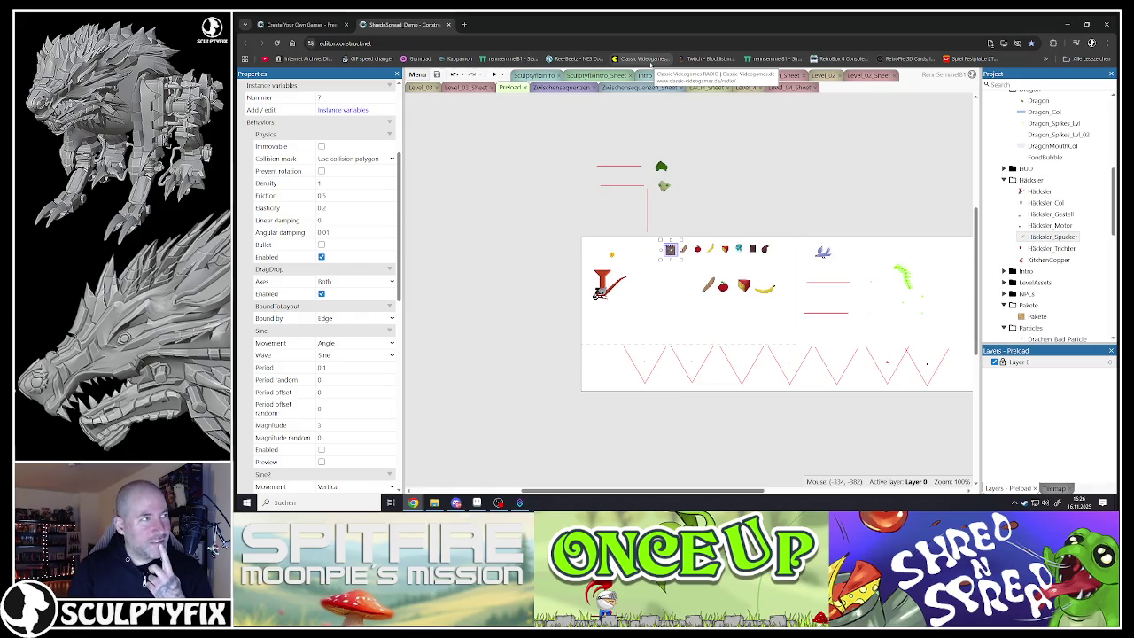
pyautogui.click(745, 87)
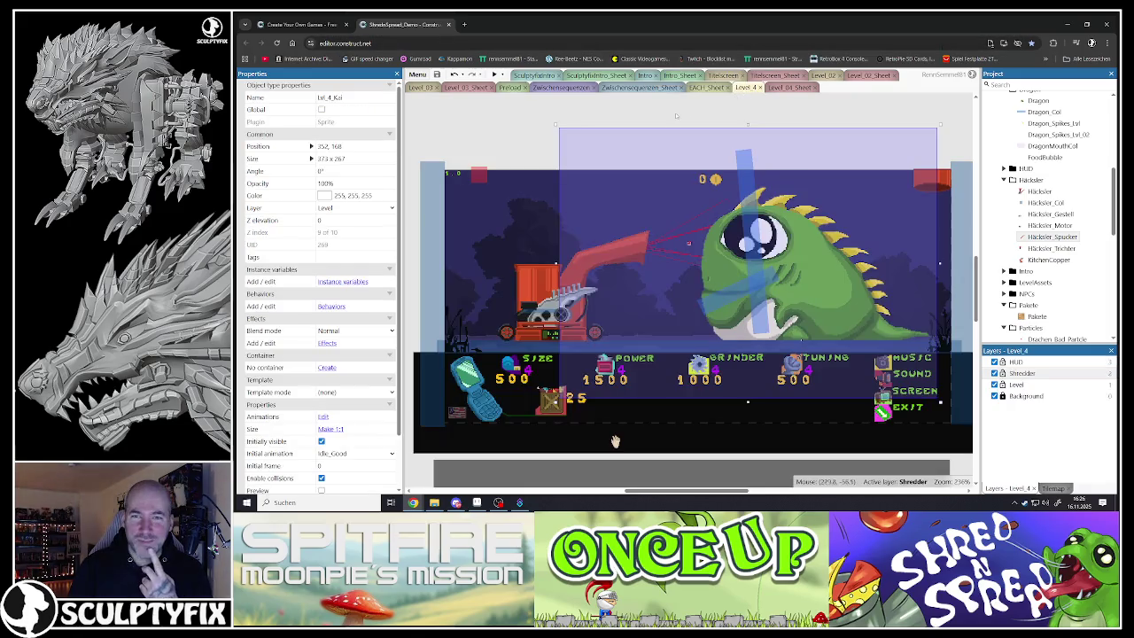
pyautogui.press('F5')
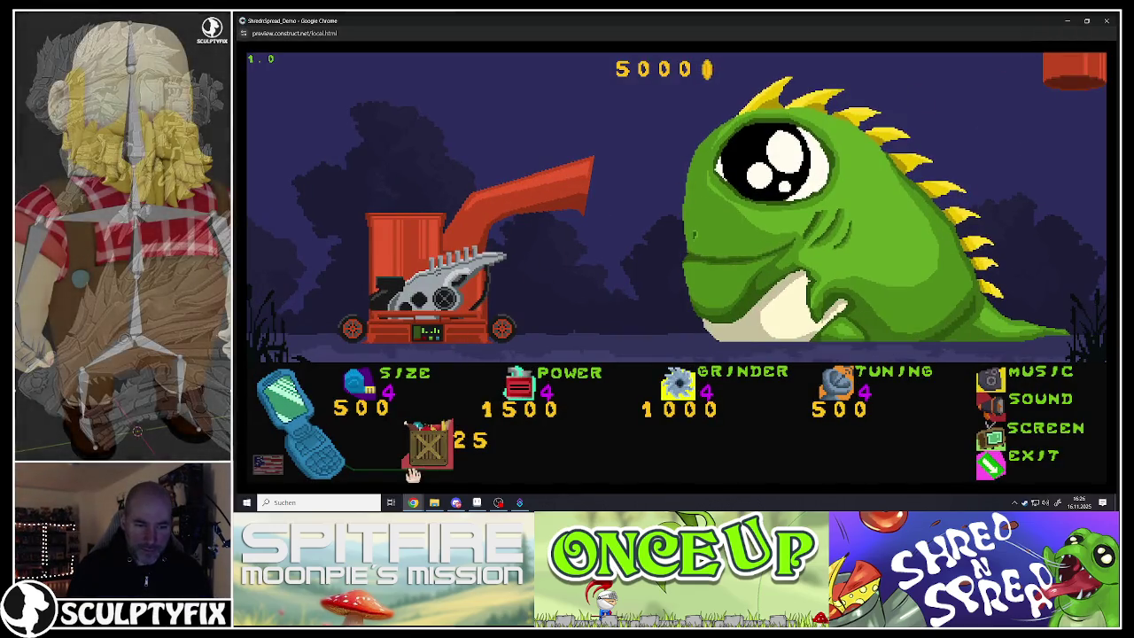
# - Buy ten crates at 25 coins each, then upgrade the shredder's Power to level 5
pyautogui.click(426, 447)
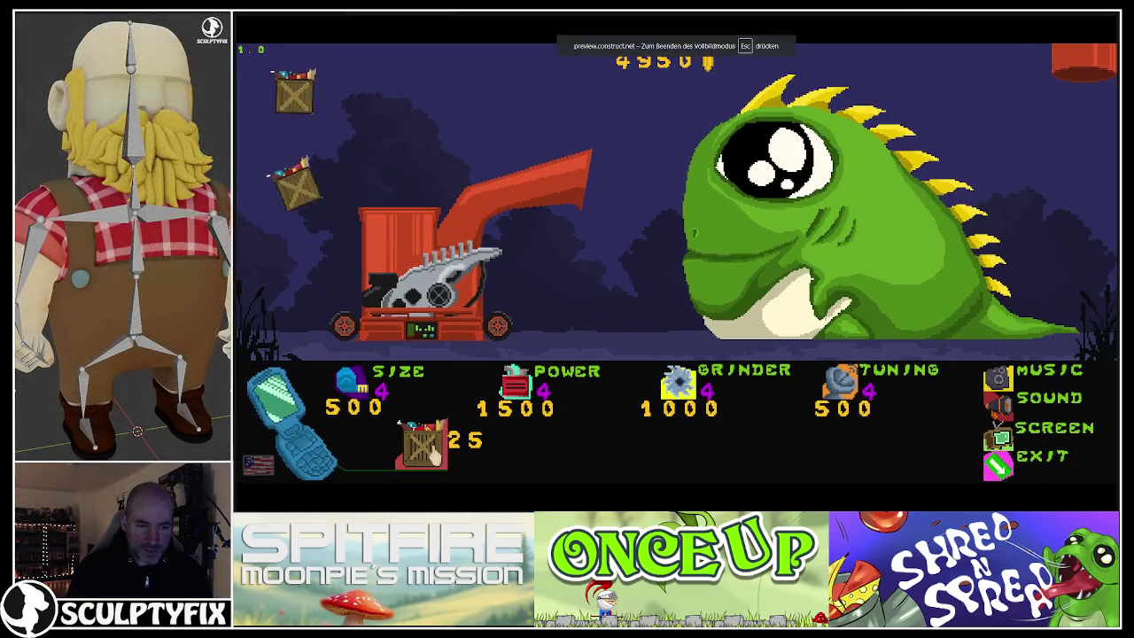
pyautogui.click(429, 452)
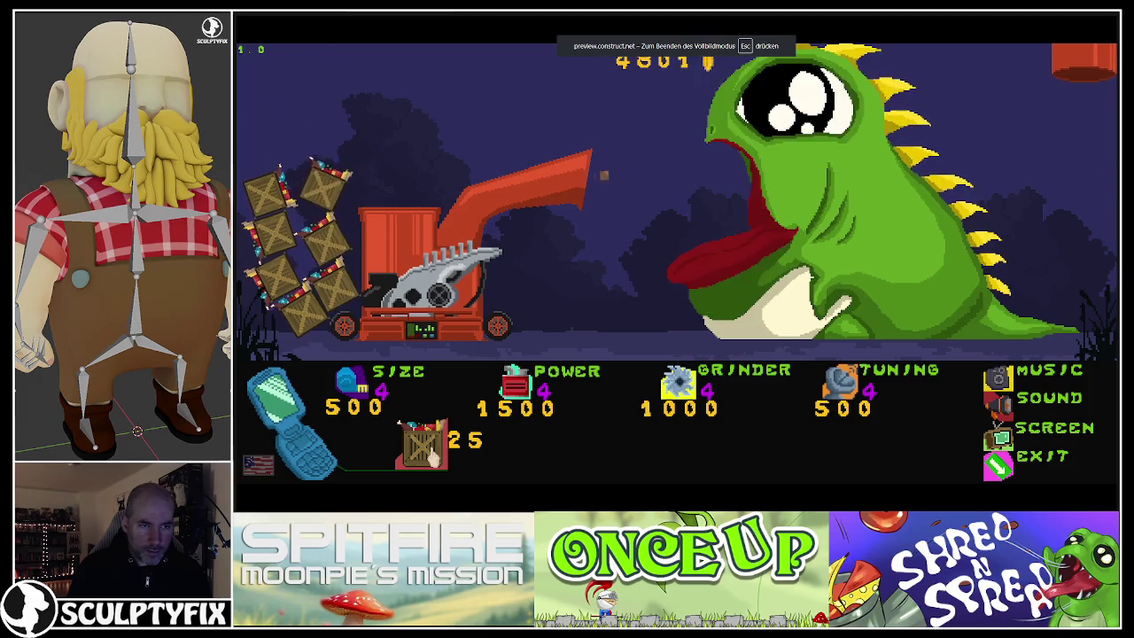
pyautogui.click(429, 452)
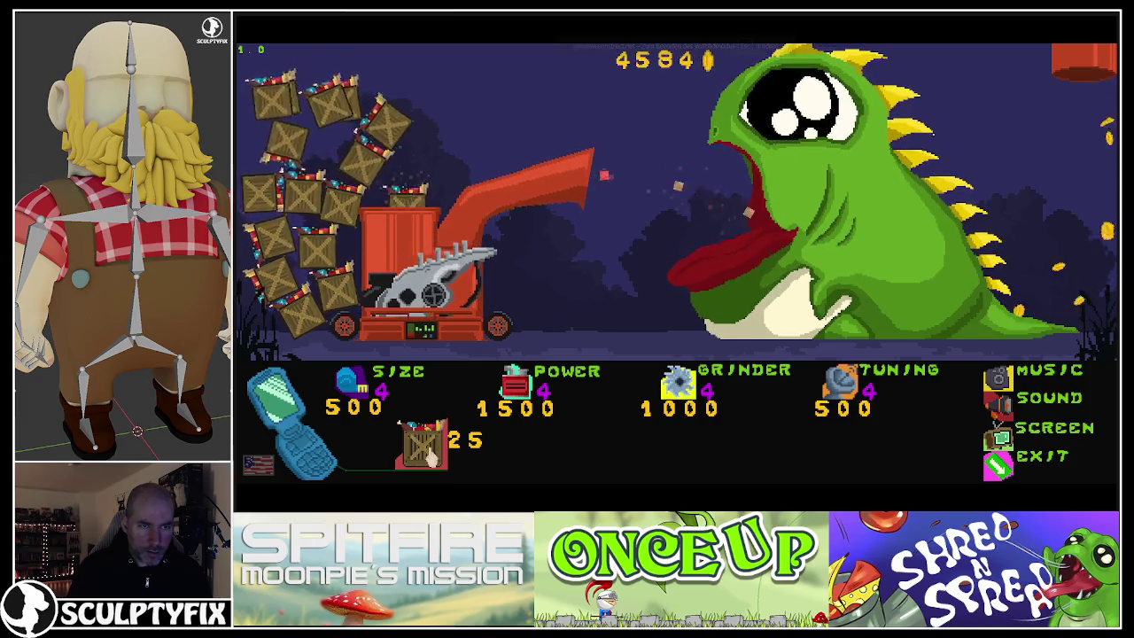
pyautogui.click(431, 456)
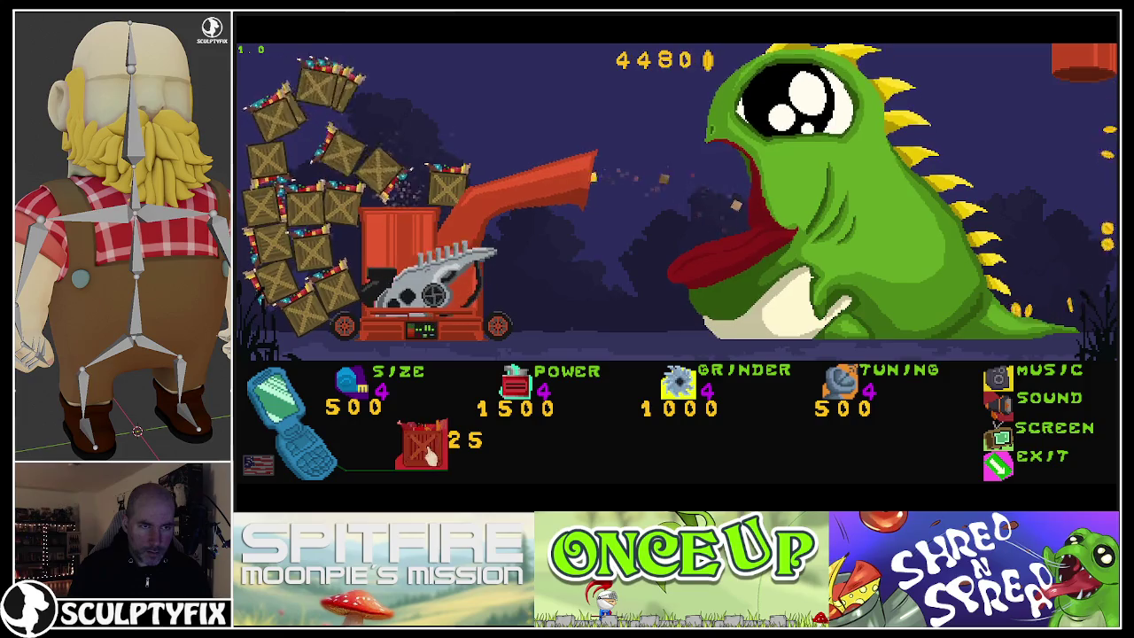
pyautogui.click(429, 455)
pyautogui.click(426, 454)
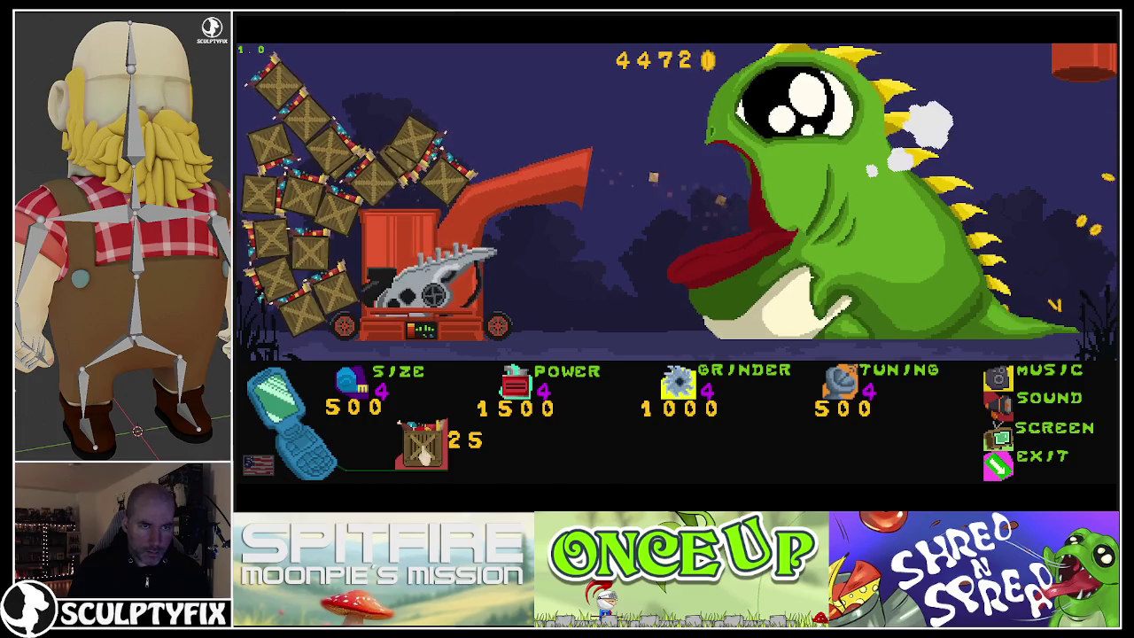
pyautogui.click(423, 454)
pyautogui.click(423, 454)
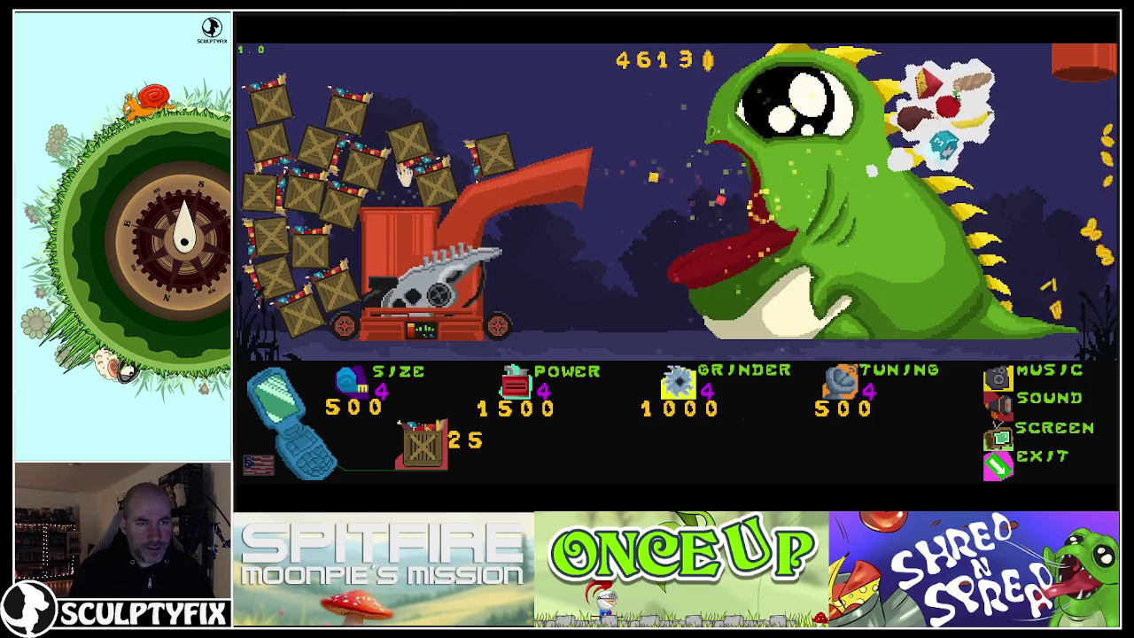
pyautogui.click(424, 450)
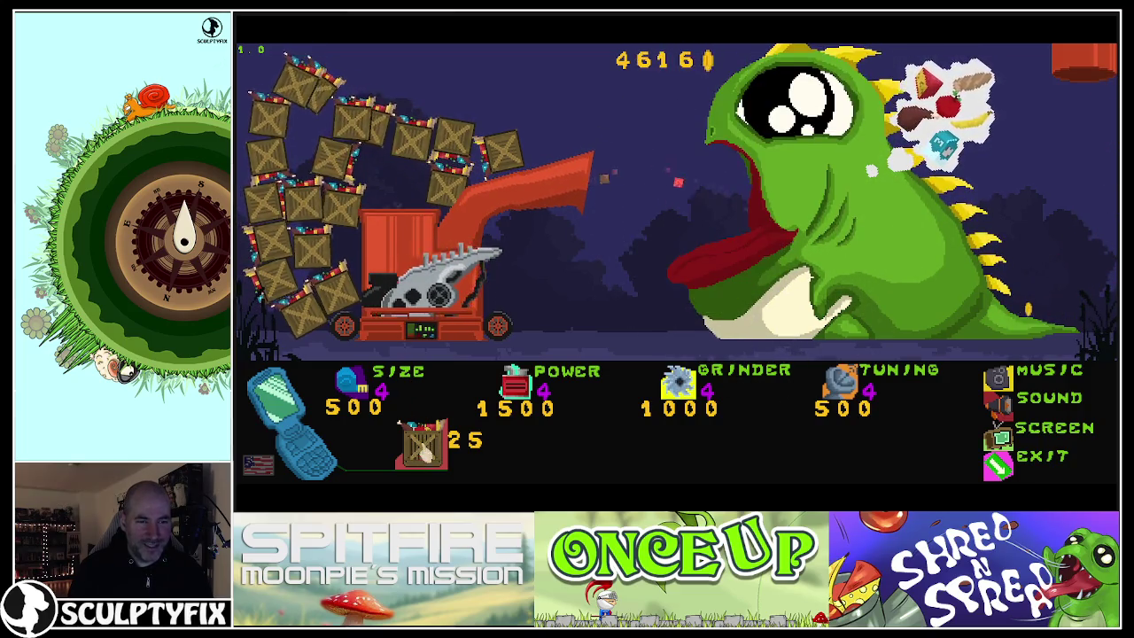
pyautogui.click(425, 451)
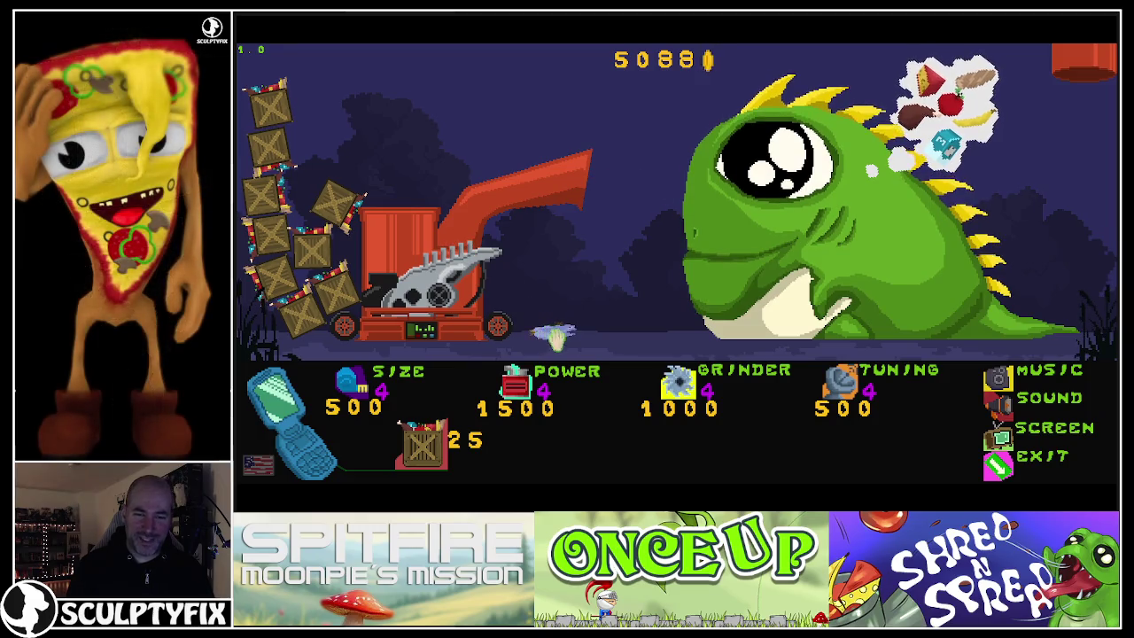
pyautogui.click(514, 403)
# - Upgrade Grinder, Tuning and Size to level 5, buy three crates, and drag crates into the hopper
pyautogui.click(684, 399)
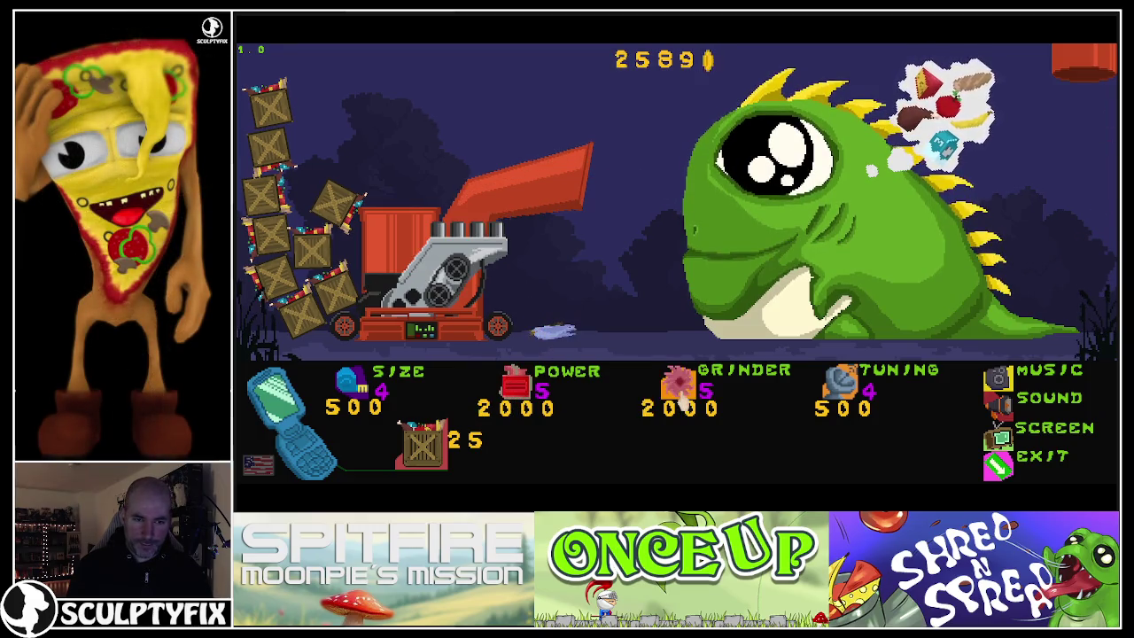
pyautogui.click(831, 396)
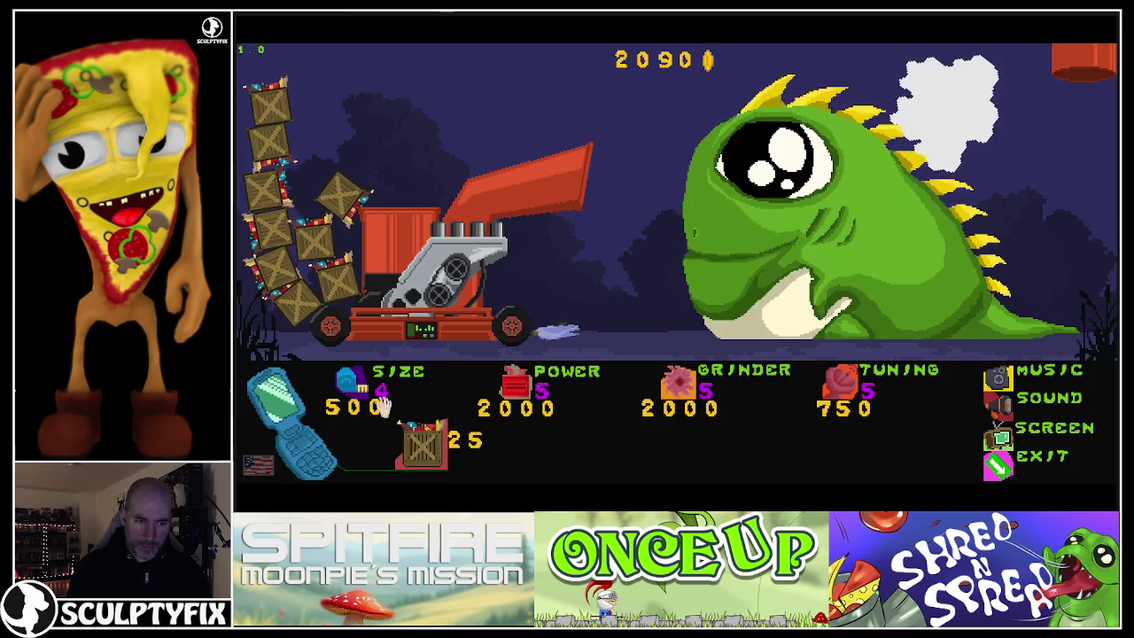
pyautogui.click(355, 390)
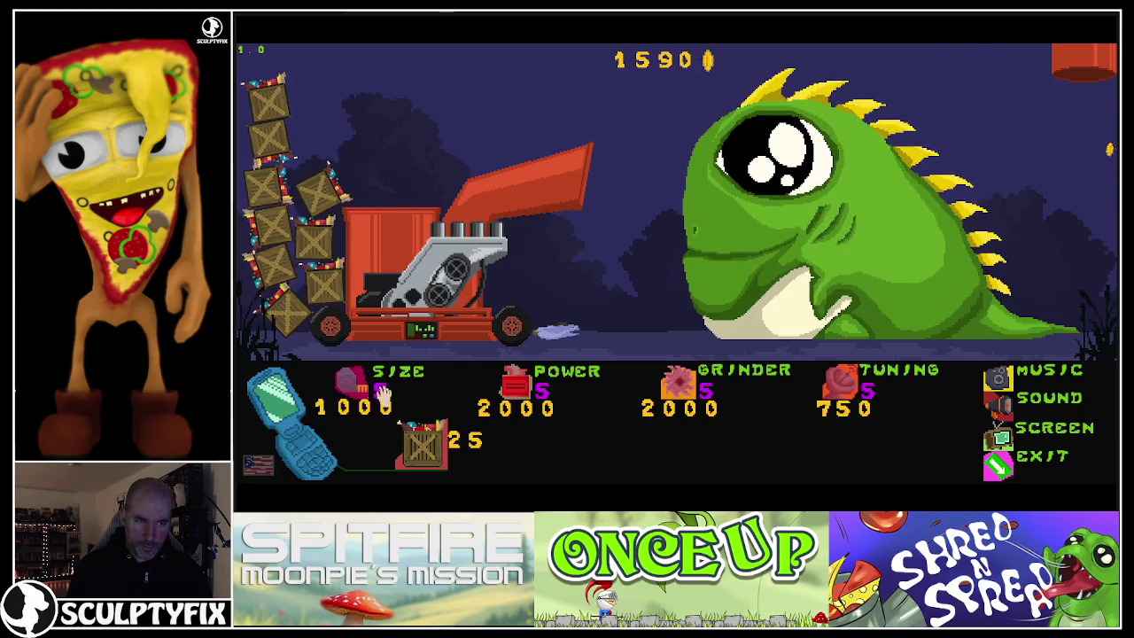
pyautogui.click(435, 452)
pyautogui.click(425, 453)
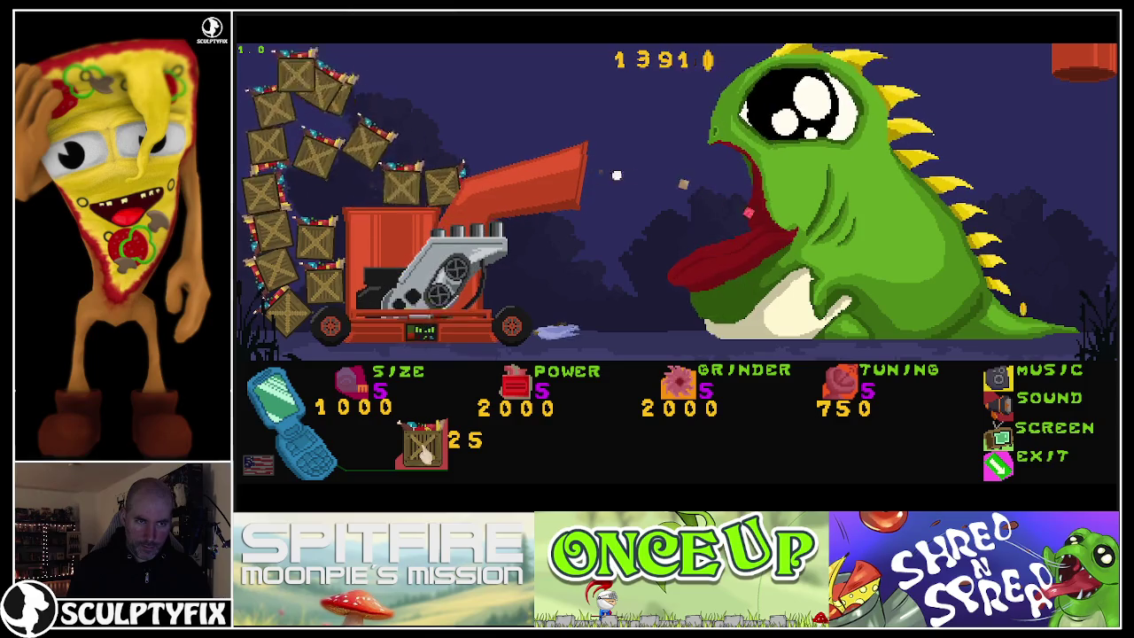
pyautogui.click(424, 447)
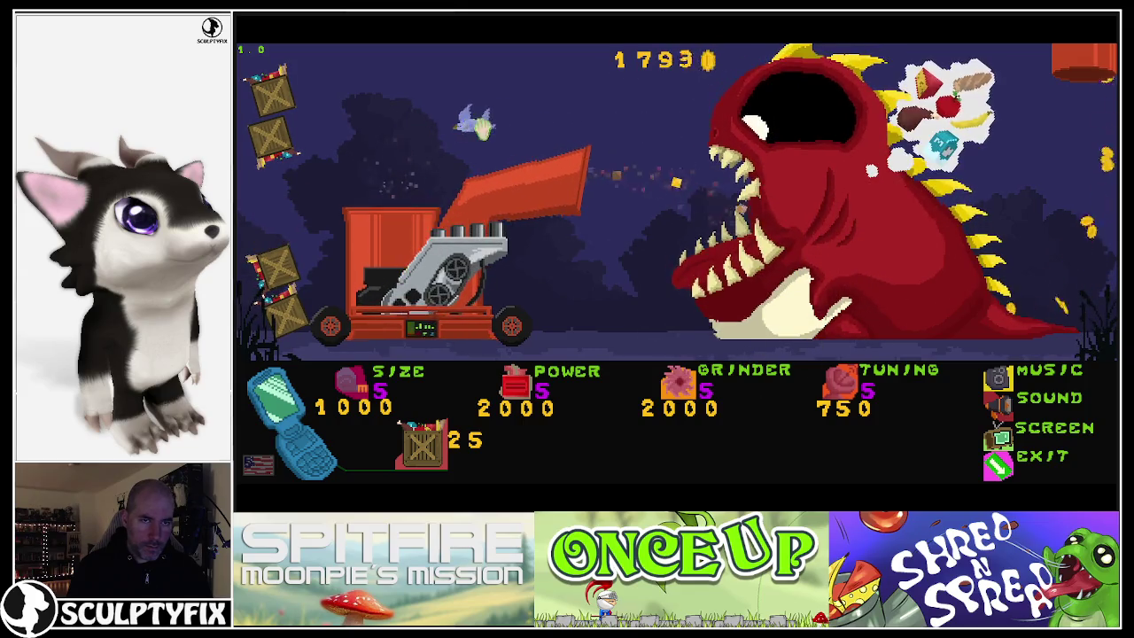
pyautogui.moveTo(292, 108)
pyautogui.mouseDown()
pyautogui.moveTo(342, 147)
pyautogui.moveTo(301, 133)
pyautogui.moveTo(336, 157)
pyautogui.moveTo(326, 228)
pyautogui.moveTo(337, 279)
pyautogui.mouseUp()
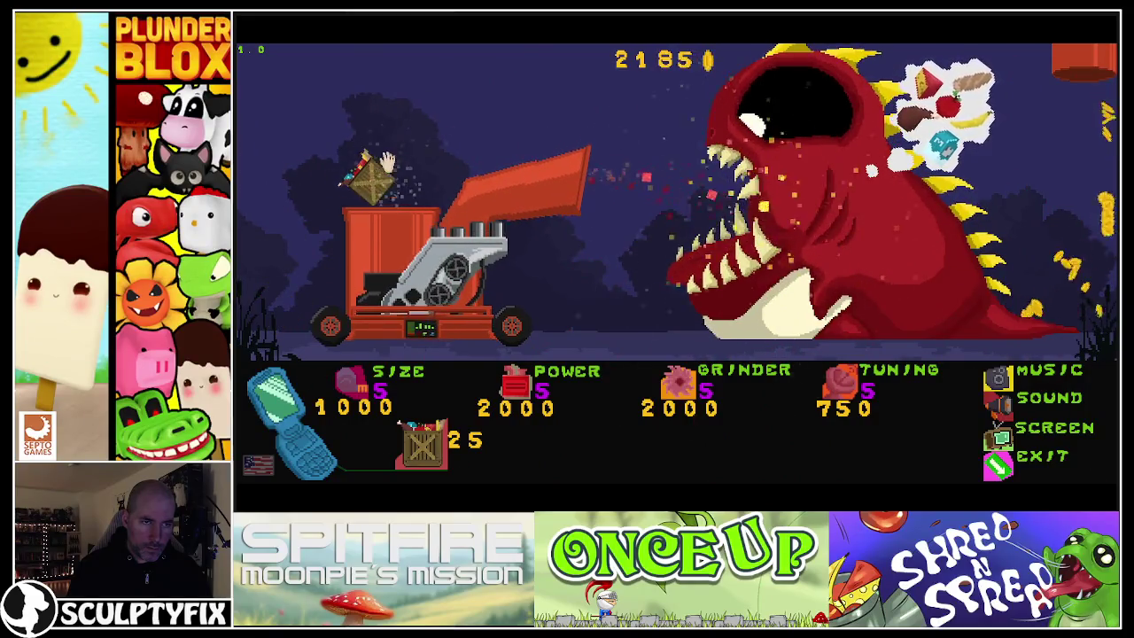
# - Buy five more crates, pull the top crate toward the grinder, and close the preview
pyautogui.click(423, 449)
pyautogui.click(423, 449)
pyautogui.click(424, 450)
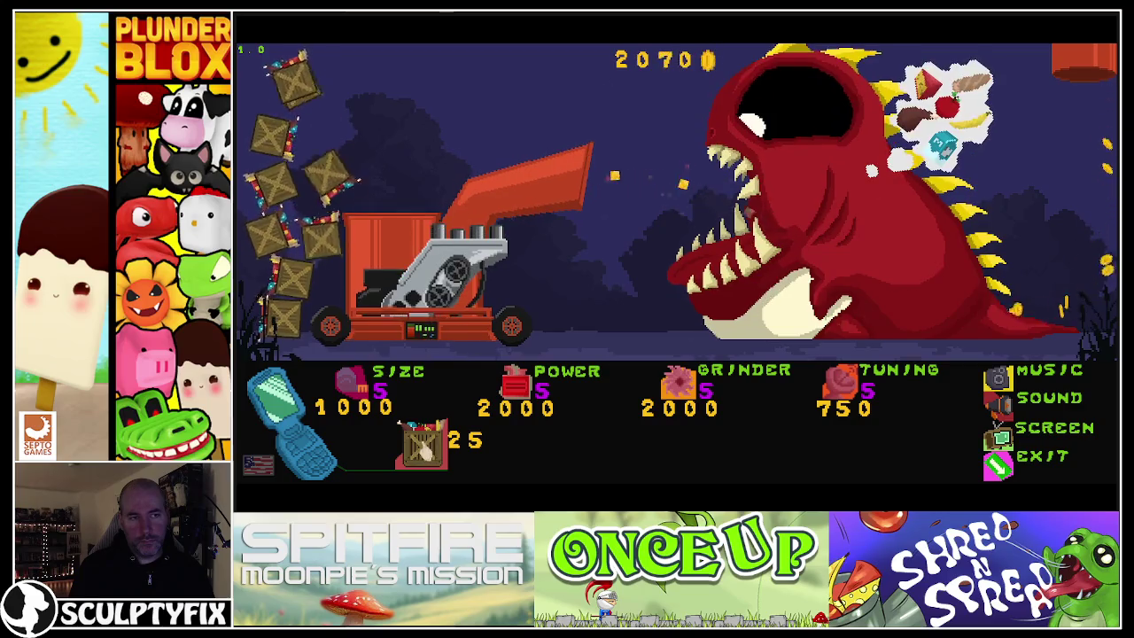
pyautogui.click(425, 450)
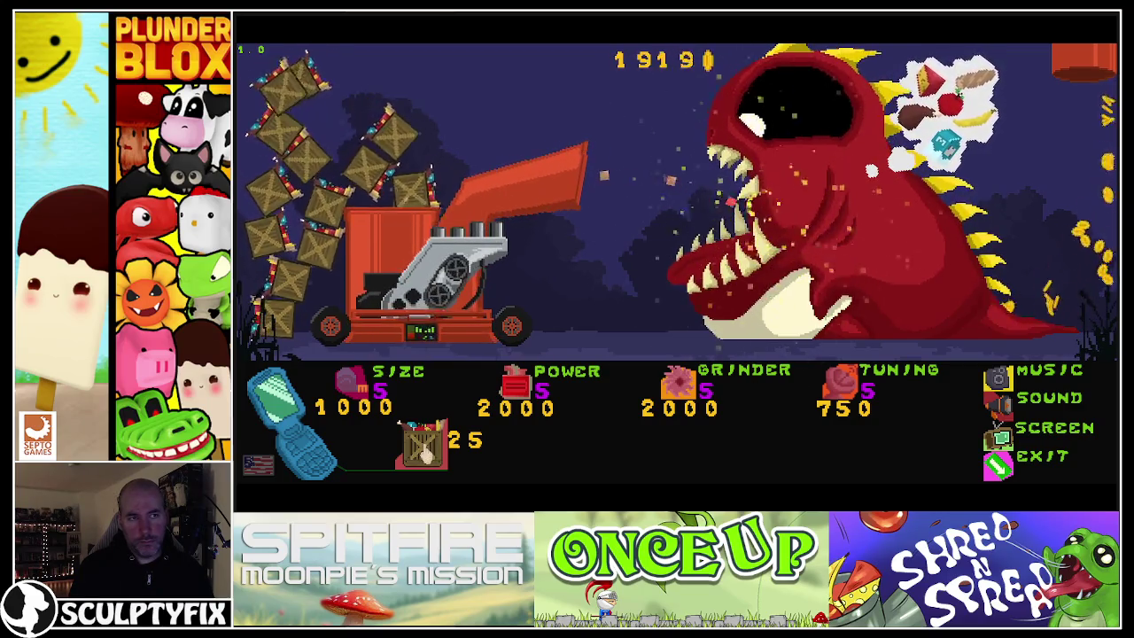
pyautogui.click(424, 450)
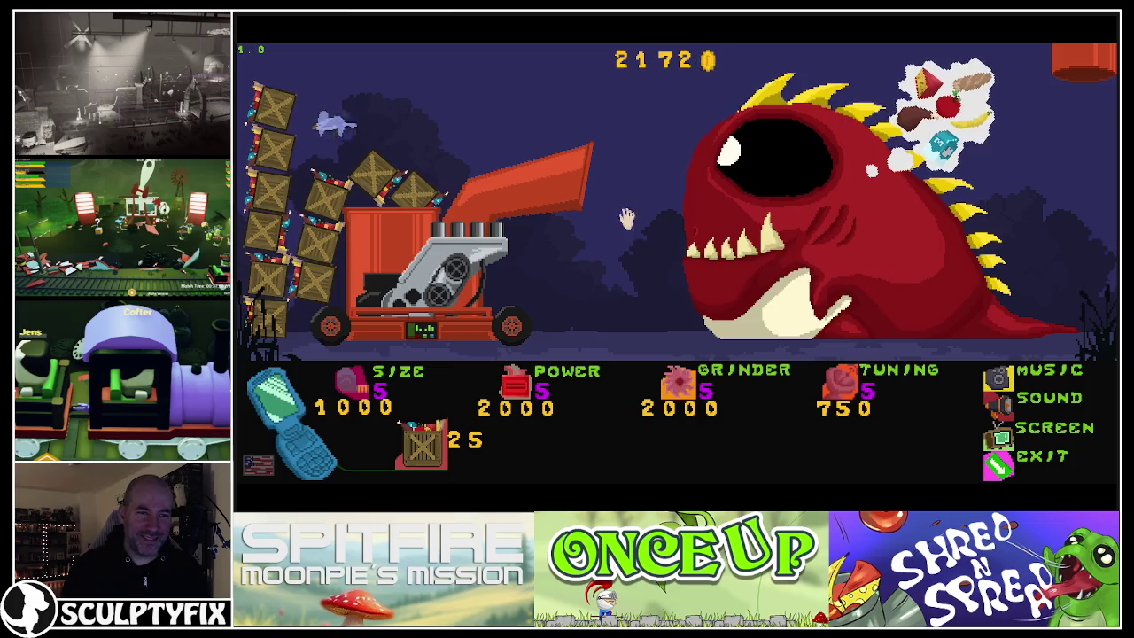
pyautogui.moveTo(250, 128)
pyautogui.mouseDown()
pyautogui.moveTo(394, 124)
pyautogui.moveTo(447, 172)
pyautogui.mouseUp()
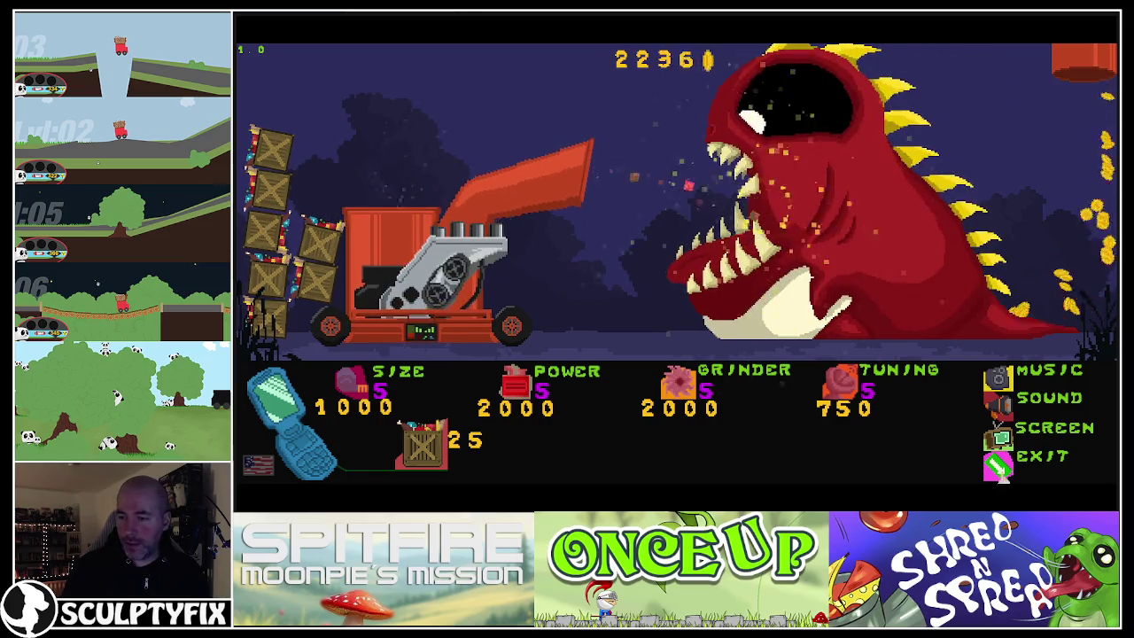
pyautogui.hotkey('alt', 'F4')
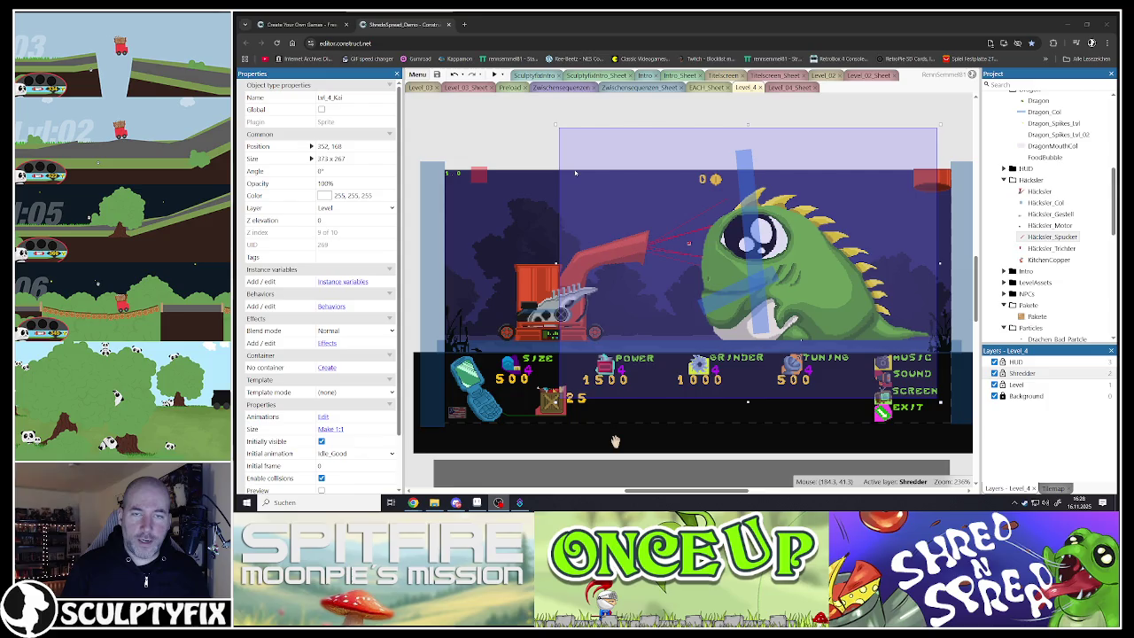
pyautogui.click(616, 441)
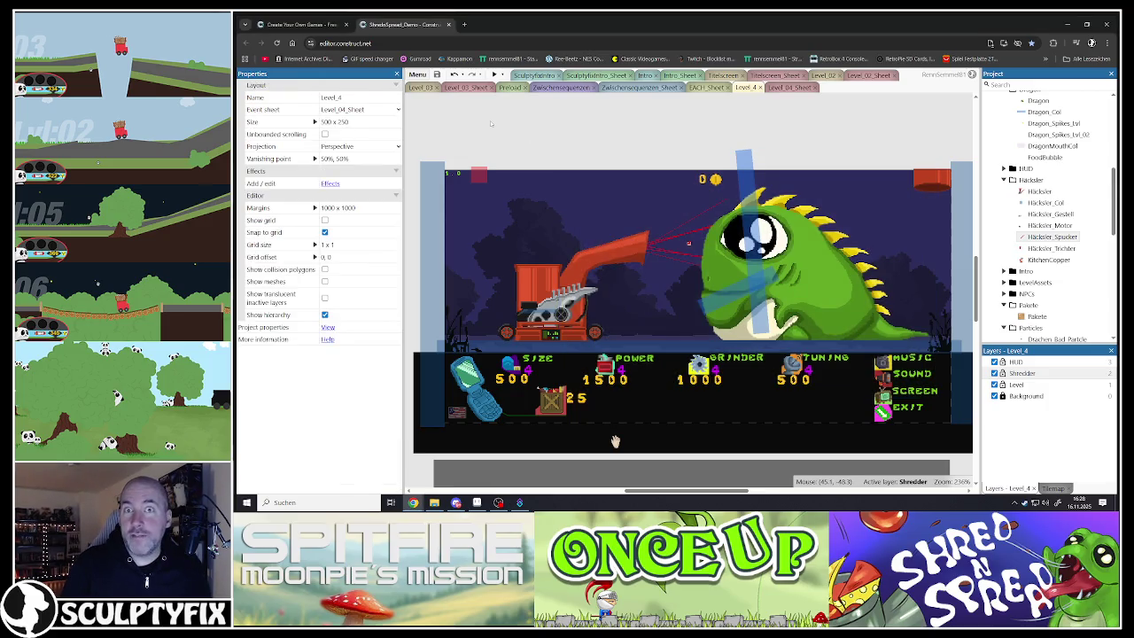
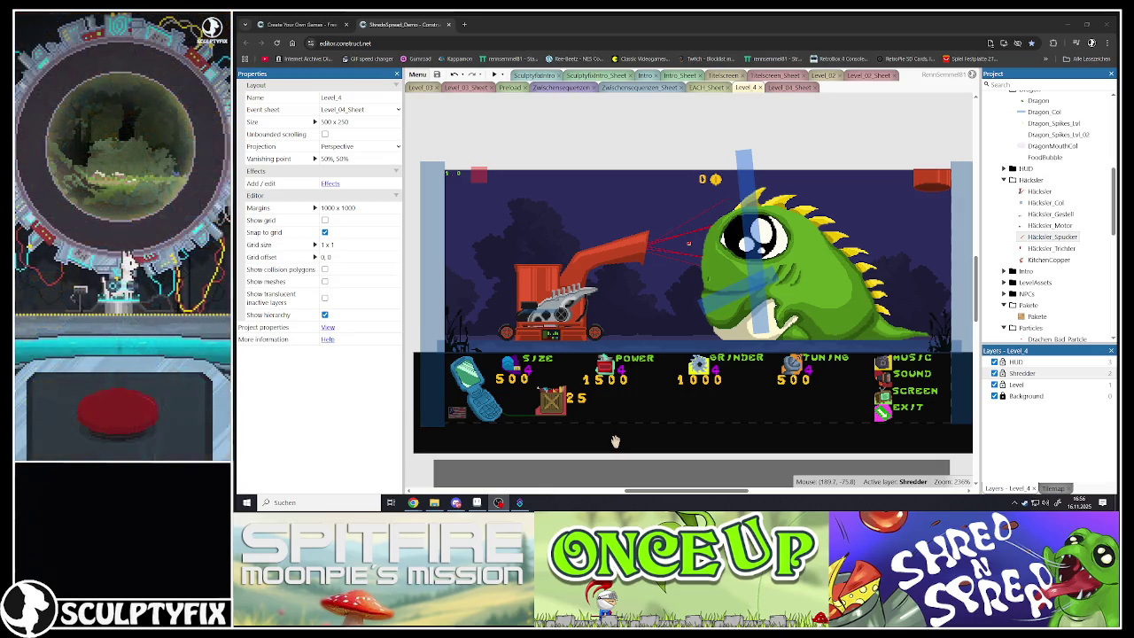
# - Select the shredder machine in the level, then deselect it to show the level properties
pyautogui.click(651, 124)
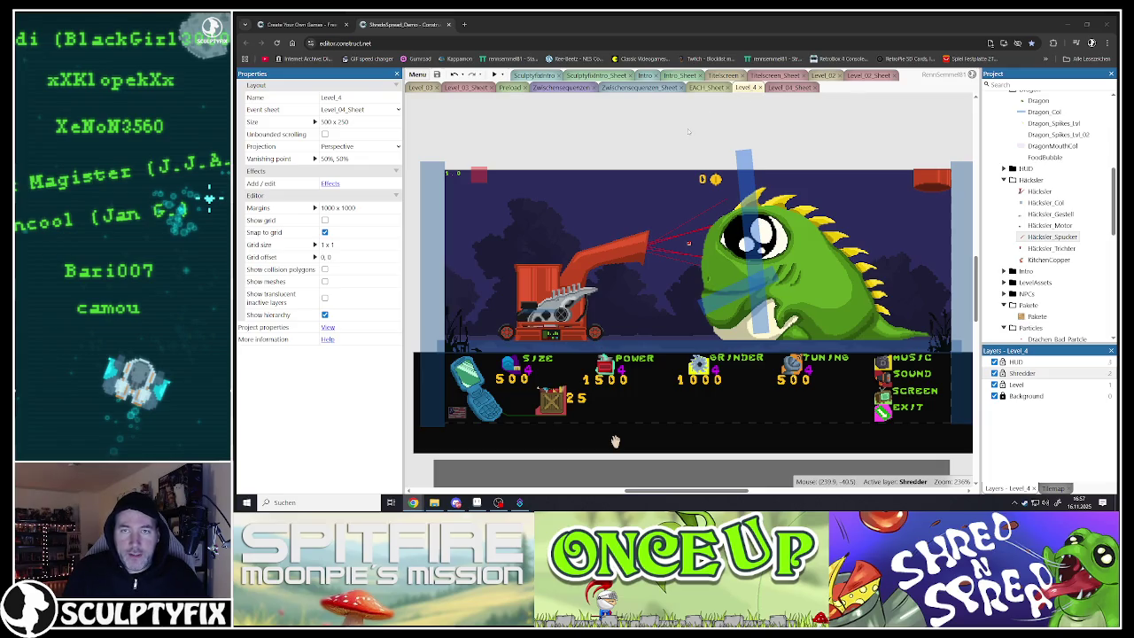
pyautogui.click(797, 266)
pyautogui.click(543, 139)
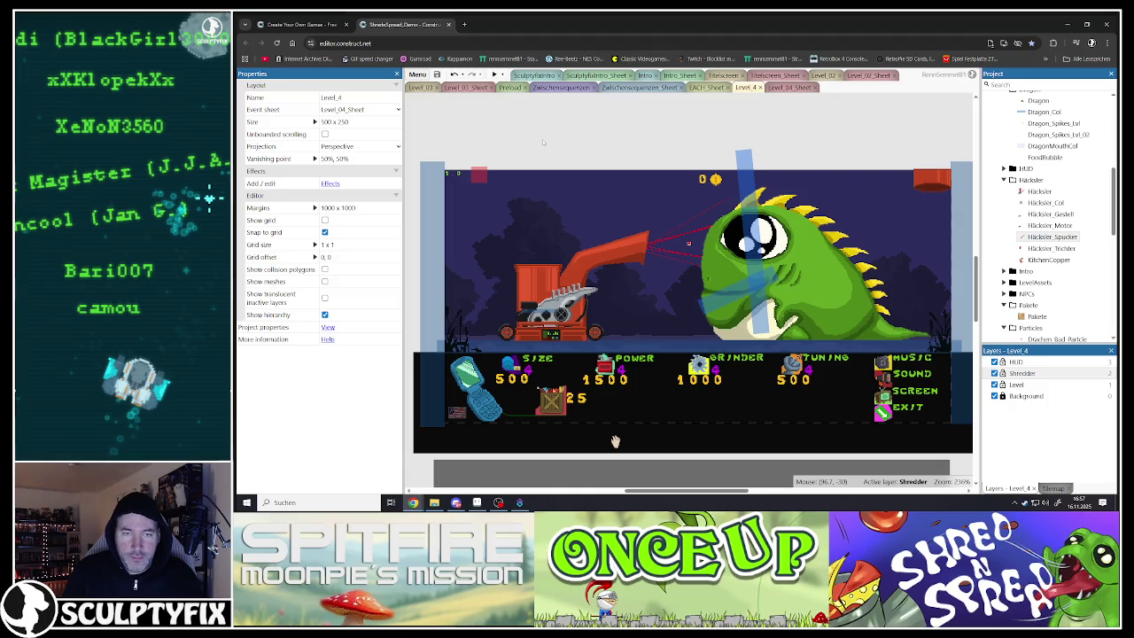
pyautogui.click(533, 269)
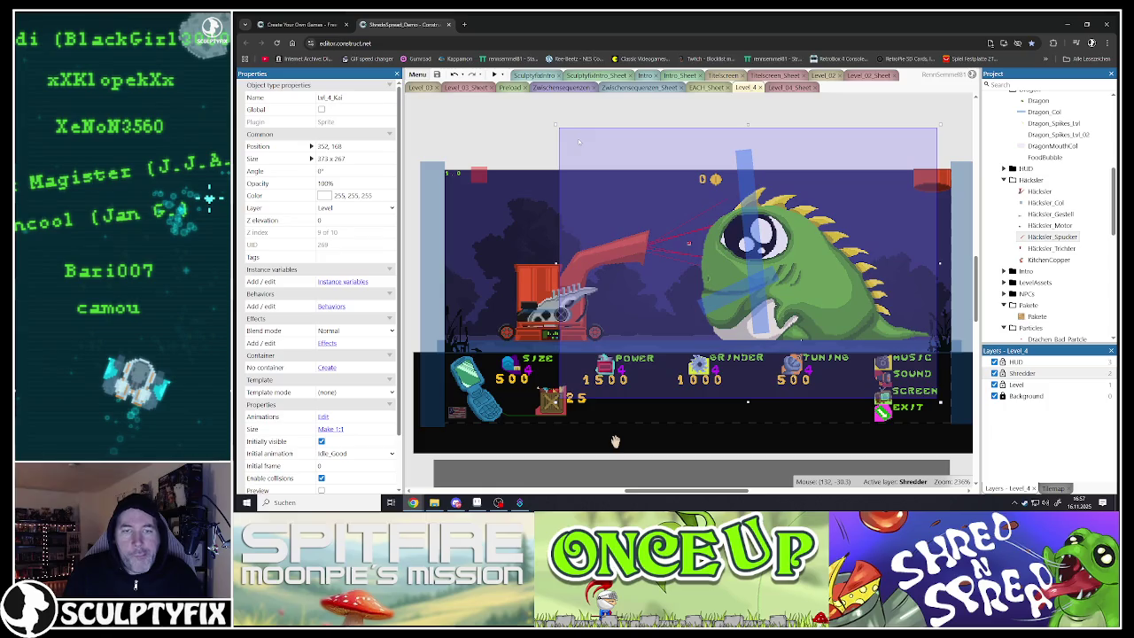
pyautogui.click(537, 131)
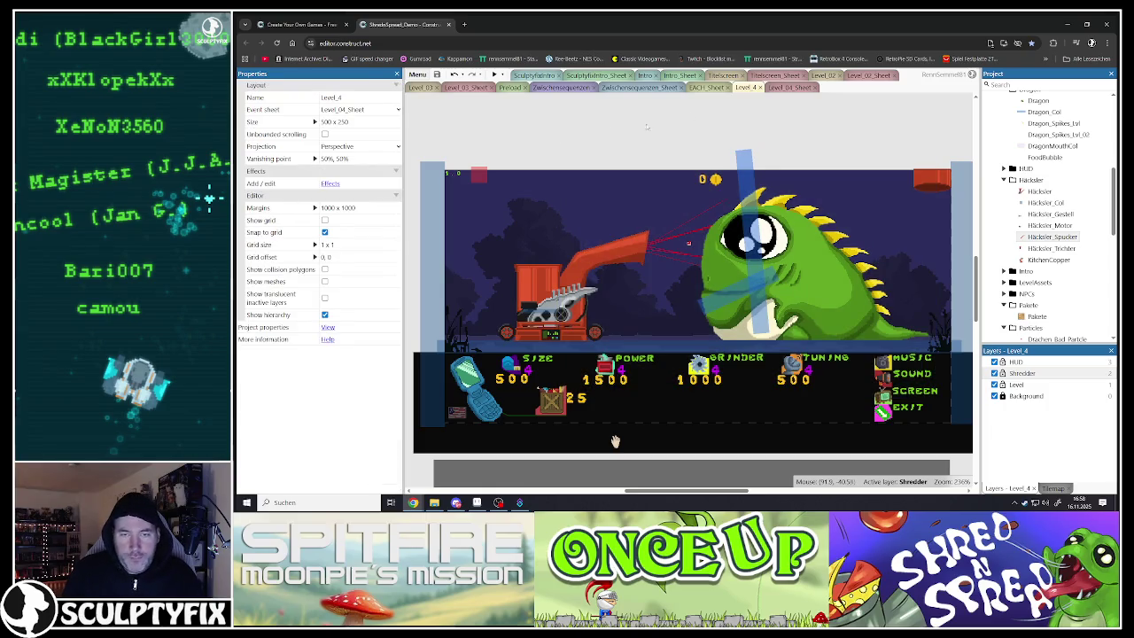
pyautogui.press('super+d')
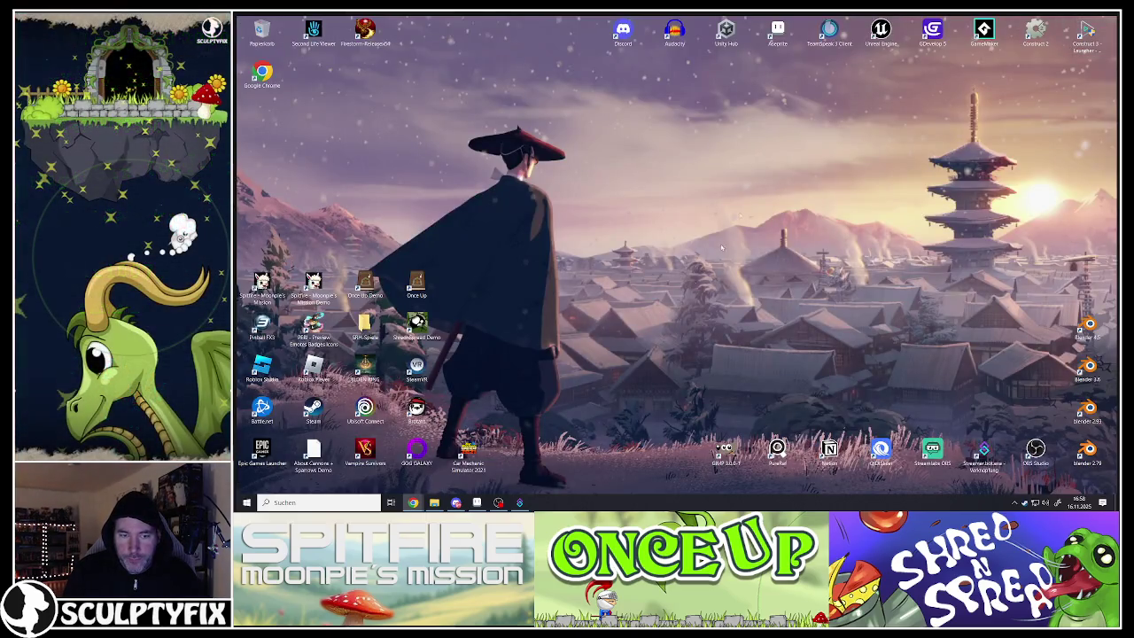
pyautogui.moveTo(413, 502)
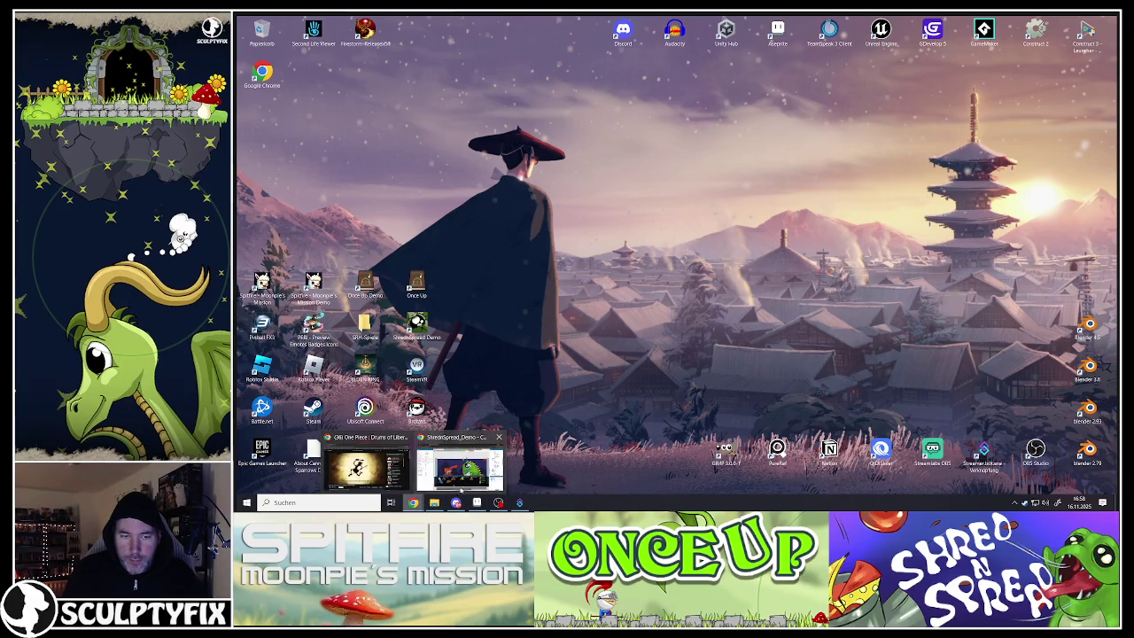
pyautogui.click(456, 467)
pyautogui.click(636, 111)
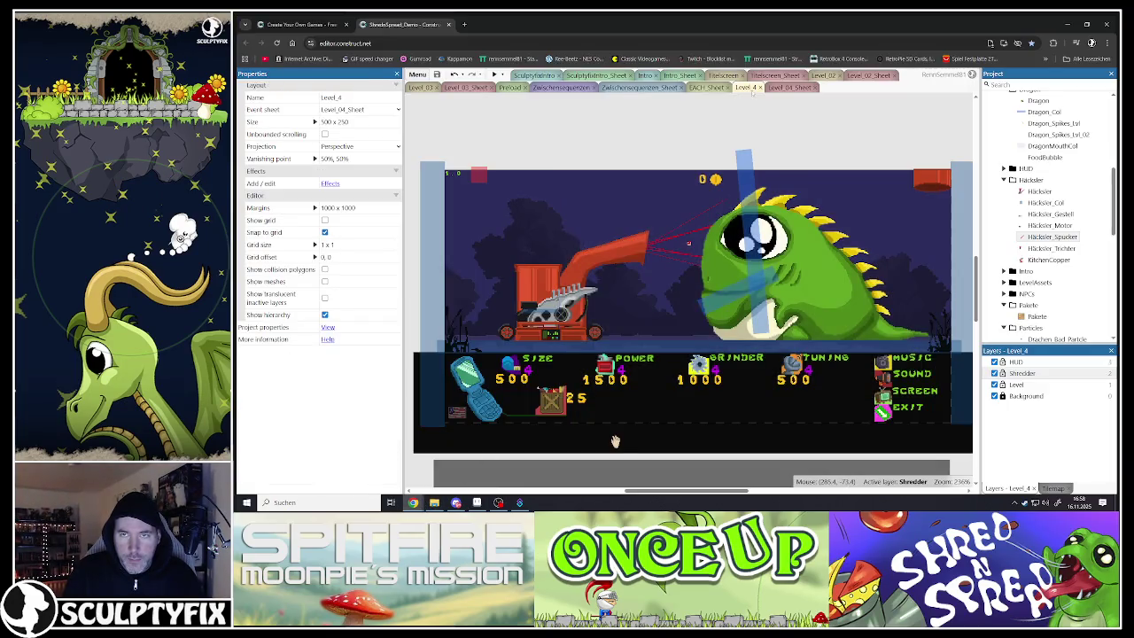
# - Open the Level_04_Sheet event sheet and scroll up to its top
pyautogui.click(775, 88)
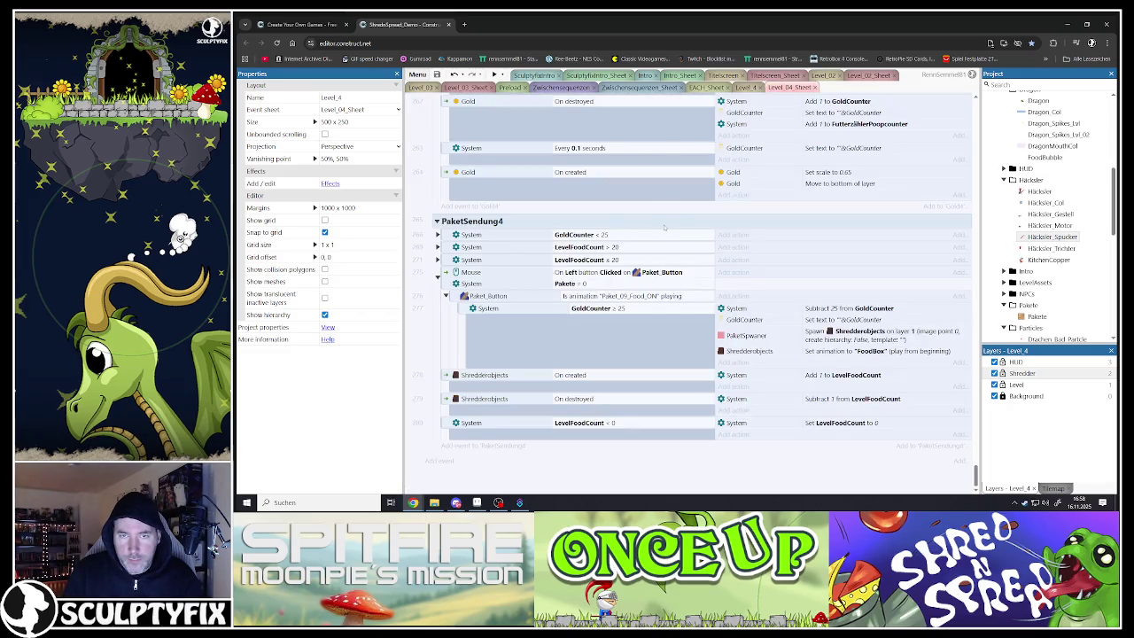
pyautogui.scroll(15, 664, 227)
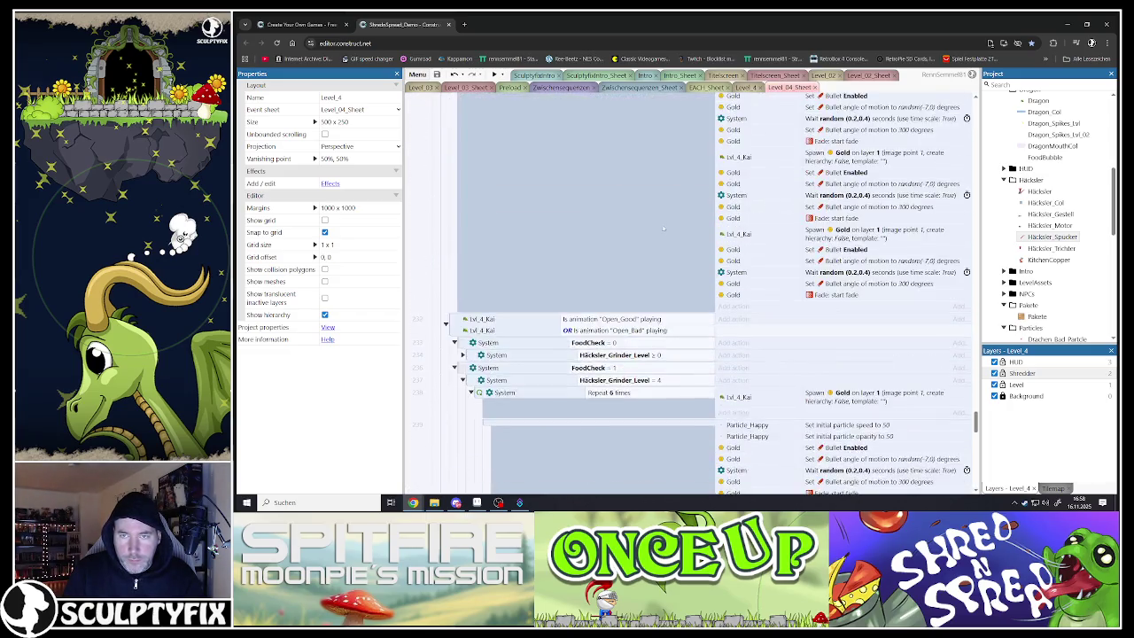
pyautogui.scroll(15, 669, 231)
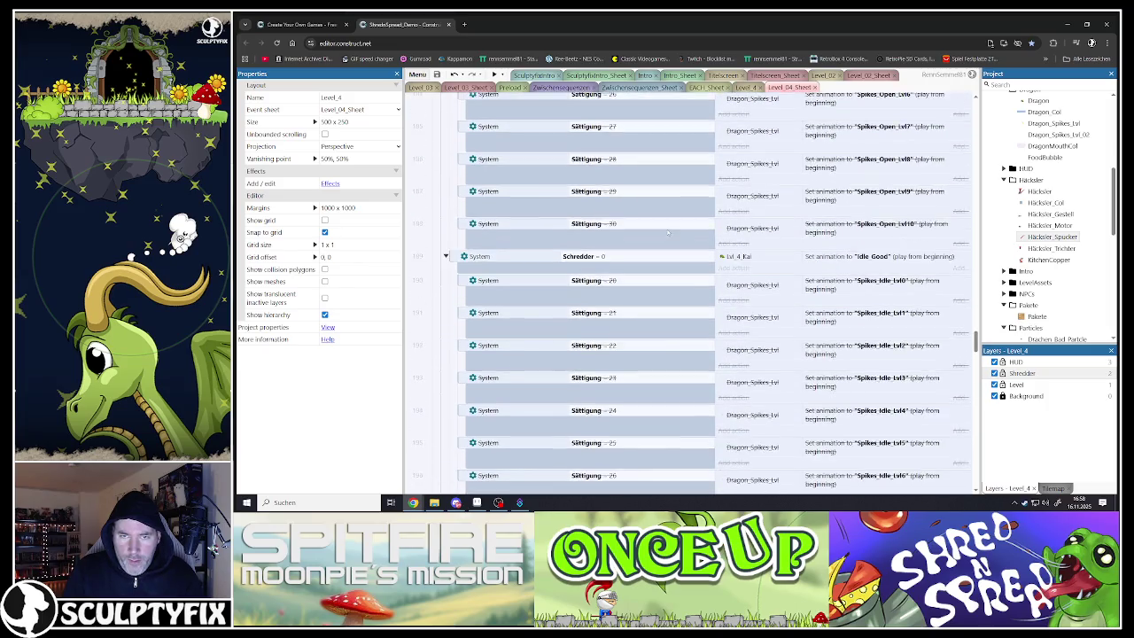
pyautogui.scroll(15, 670, 233)
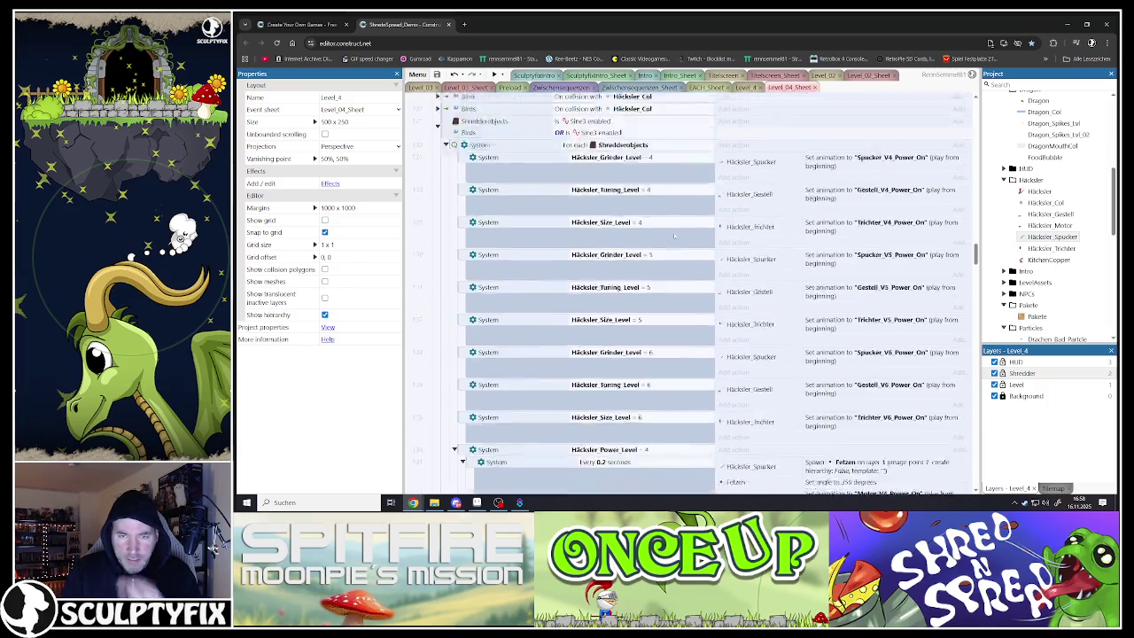
pyautogui.scroll(15, 674, 238)
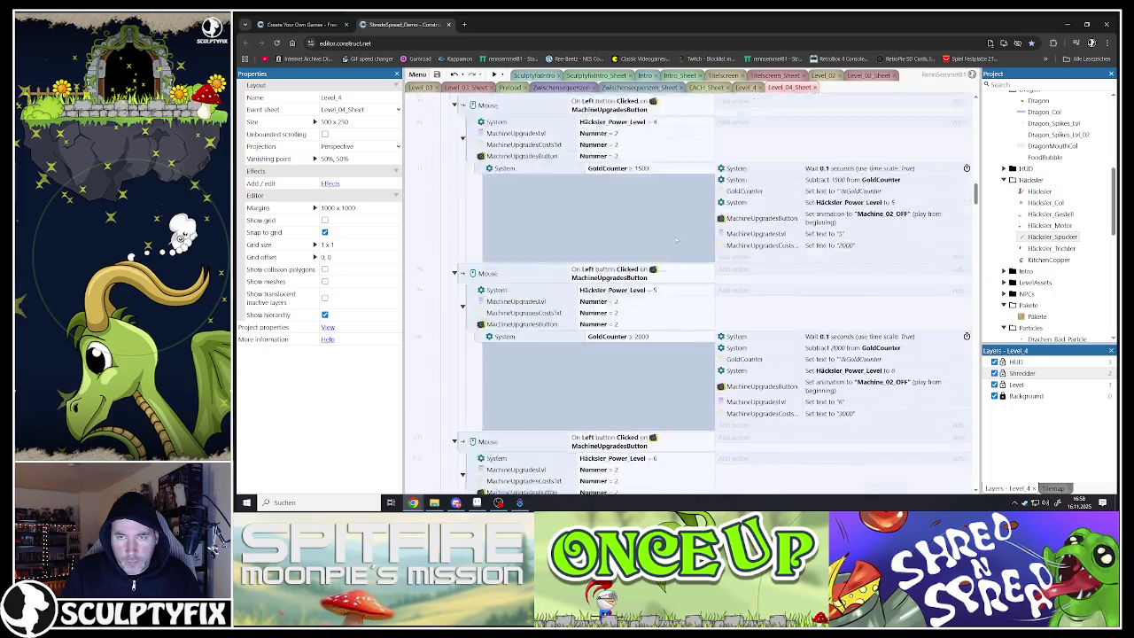
pyautogui.scroll(15, 675, 238)
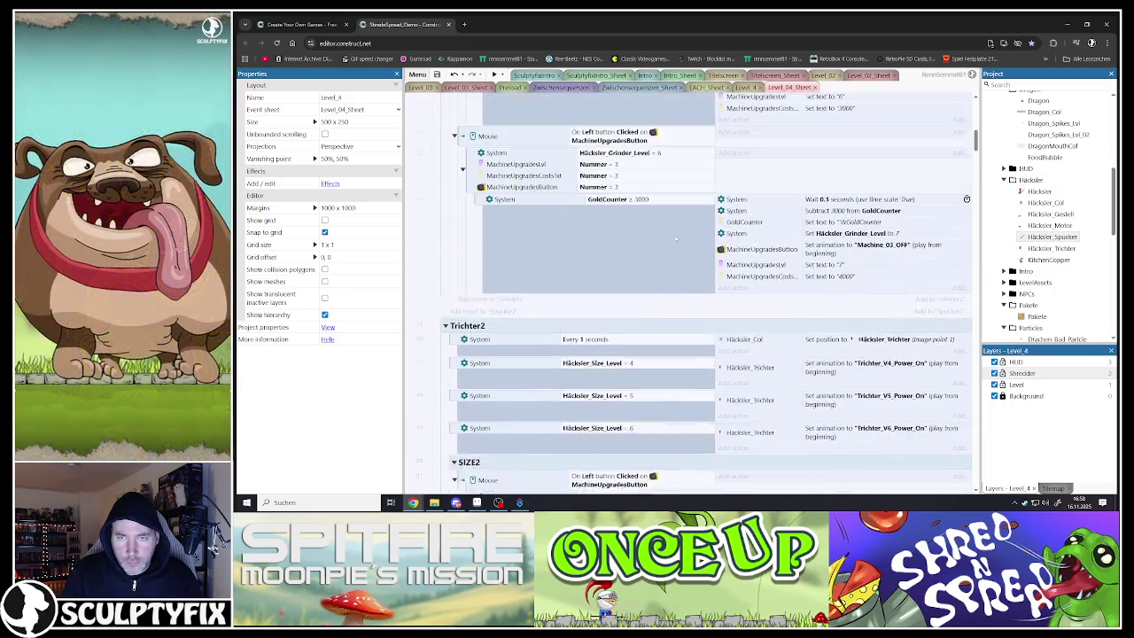
pyautogui.scroll(4, 674, 237)
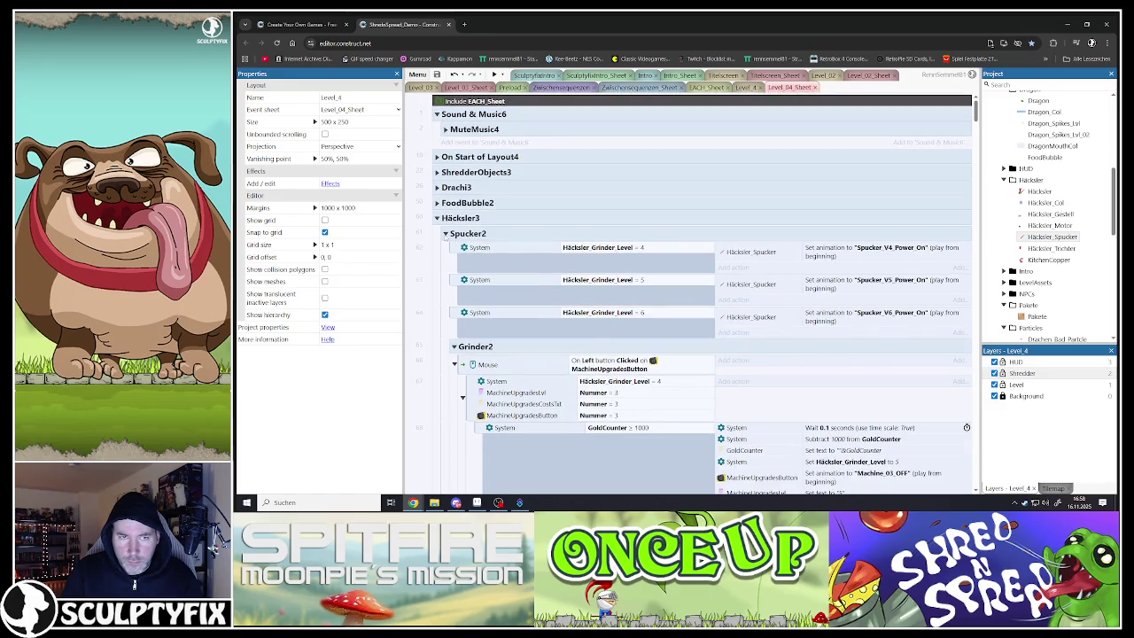
# - Collapse Spucker2, Motor2, the Sine3, For each Birds, DragonTouch and Dragon_Mood 0/1 events
pyautogui.click(445, 233)
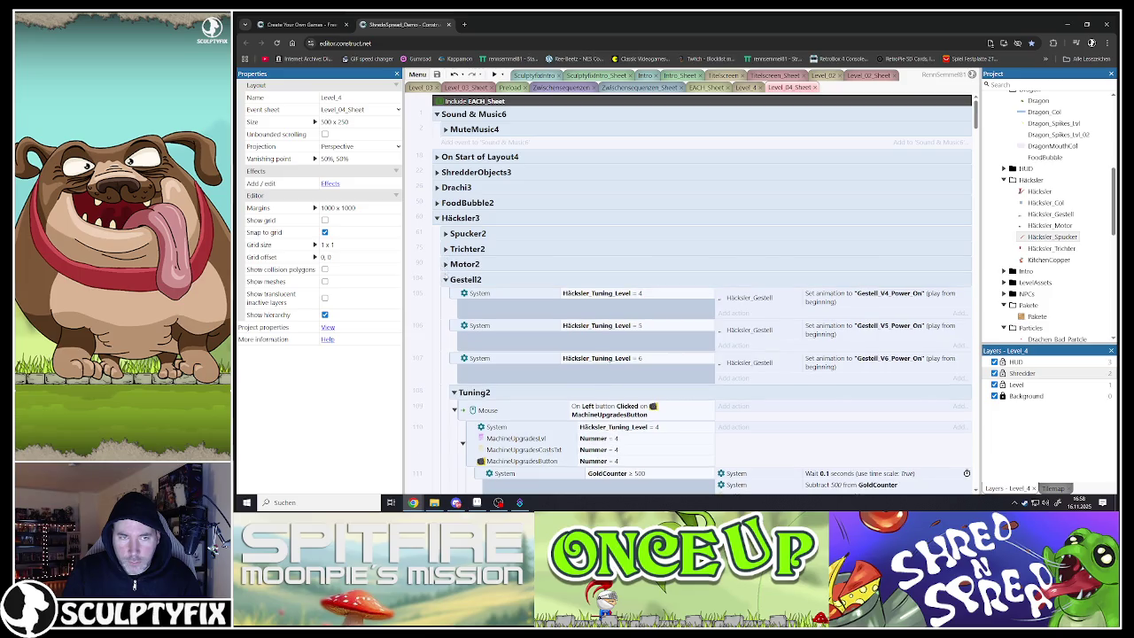
pyautogui.click(445, 264)
pyautogui.click(438, 336)
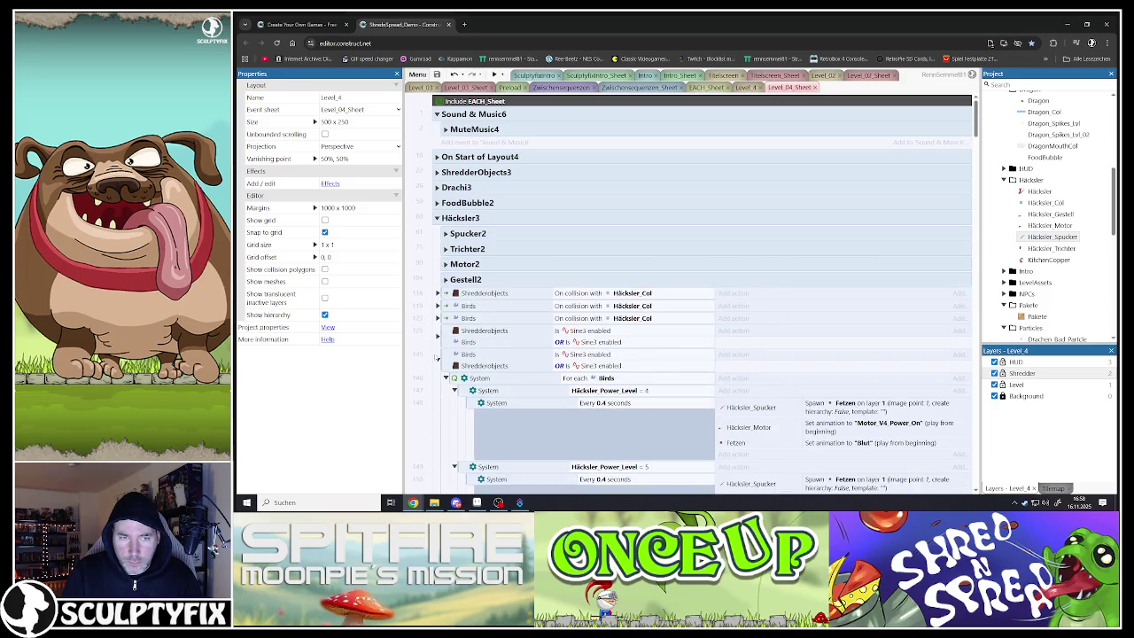
pyautogui.click(437, 361)
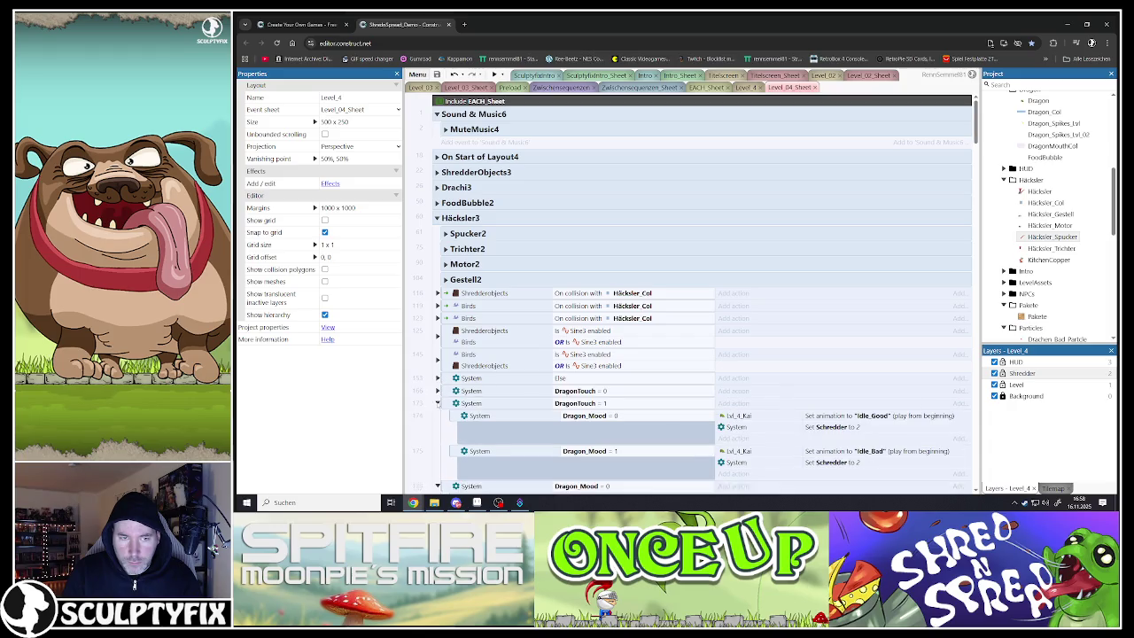
pyautogui.click(437, 403)
pyautogui.click(437, 416)
pyautogui.click(437, 428)
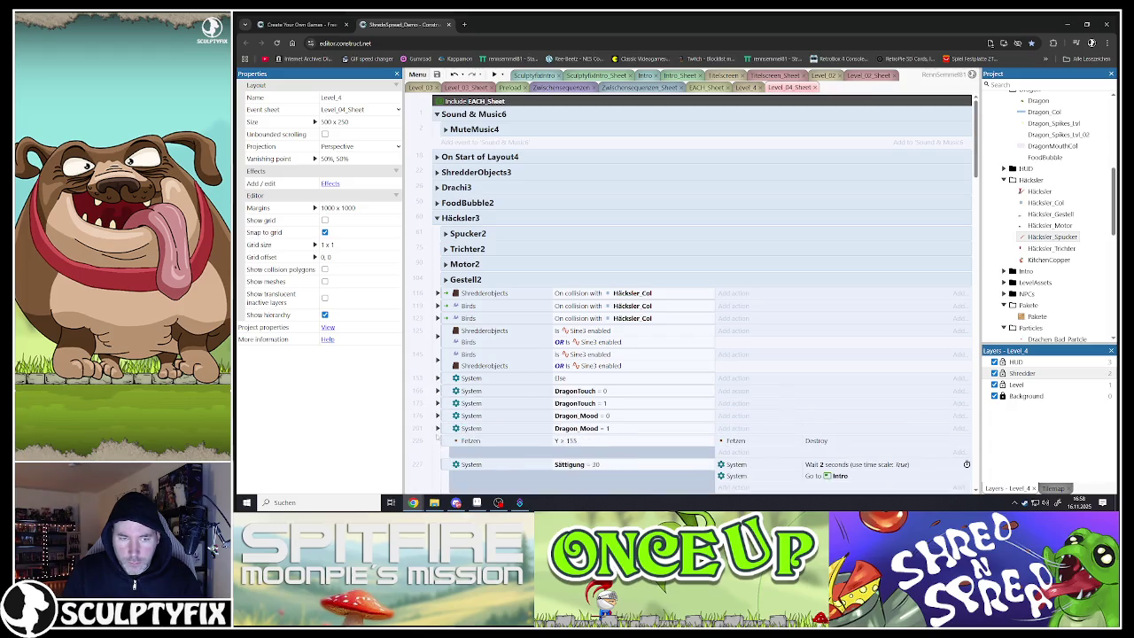
# - Fold away the Gold4 group and its events, then re-expand Spucker2
pyautogui.scroll(-5, 438, 434)
pyautogui.click(436, 336)
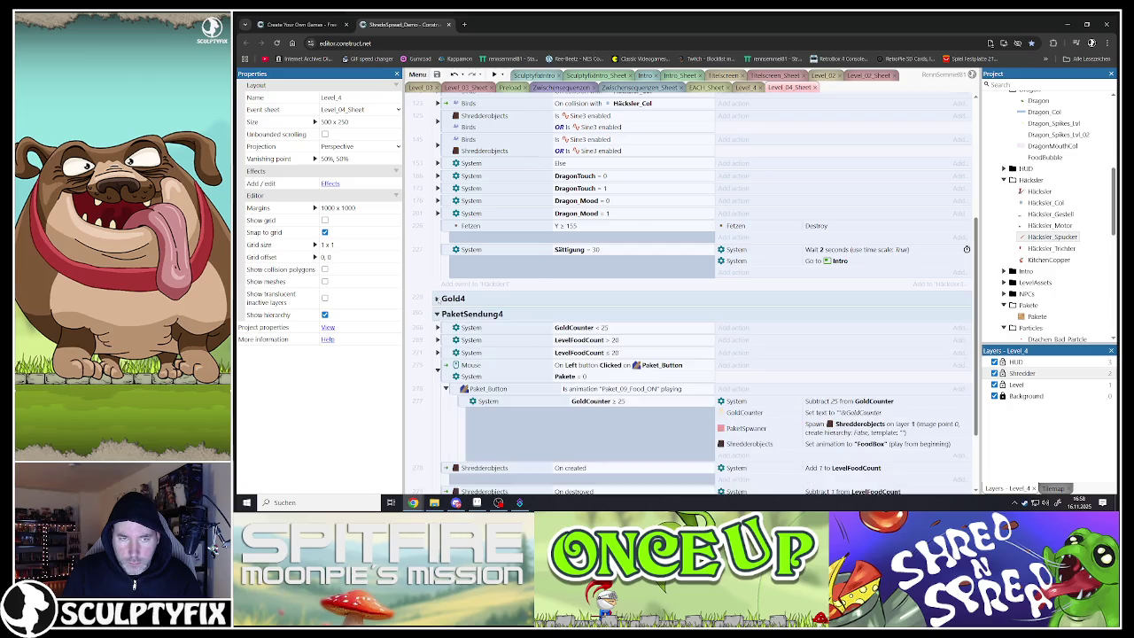
pyautogui.click(437, 298)
pyautogui.scroll(2, 475, 302)
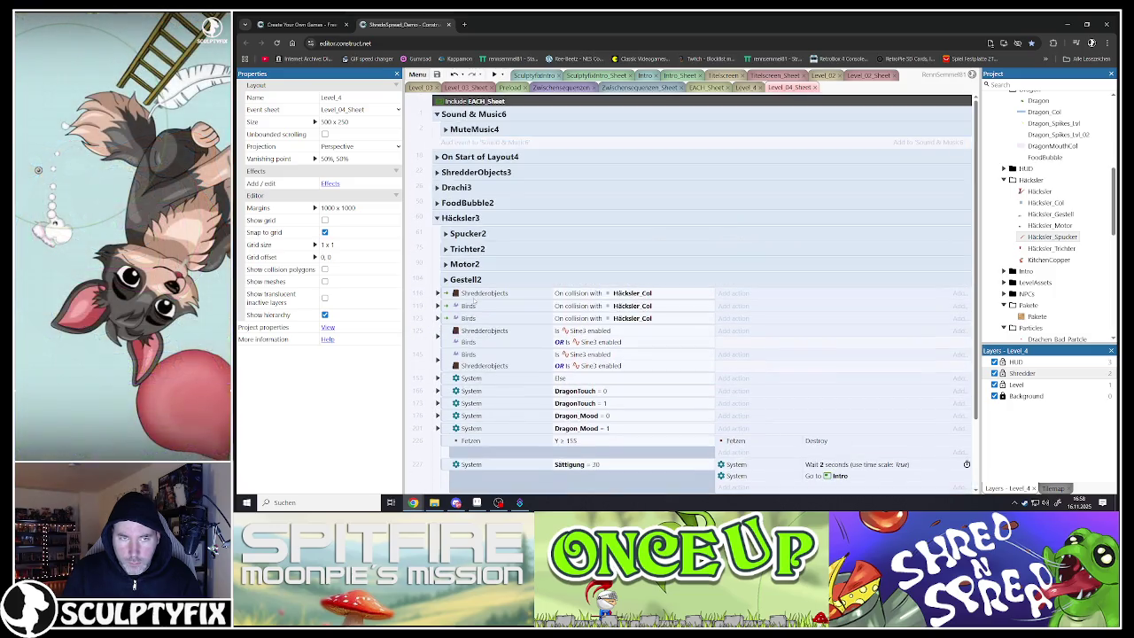
pyautogui.click(445, 233)
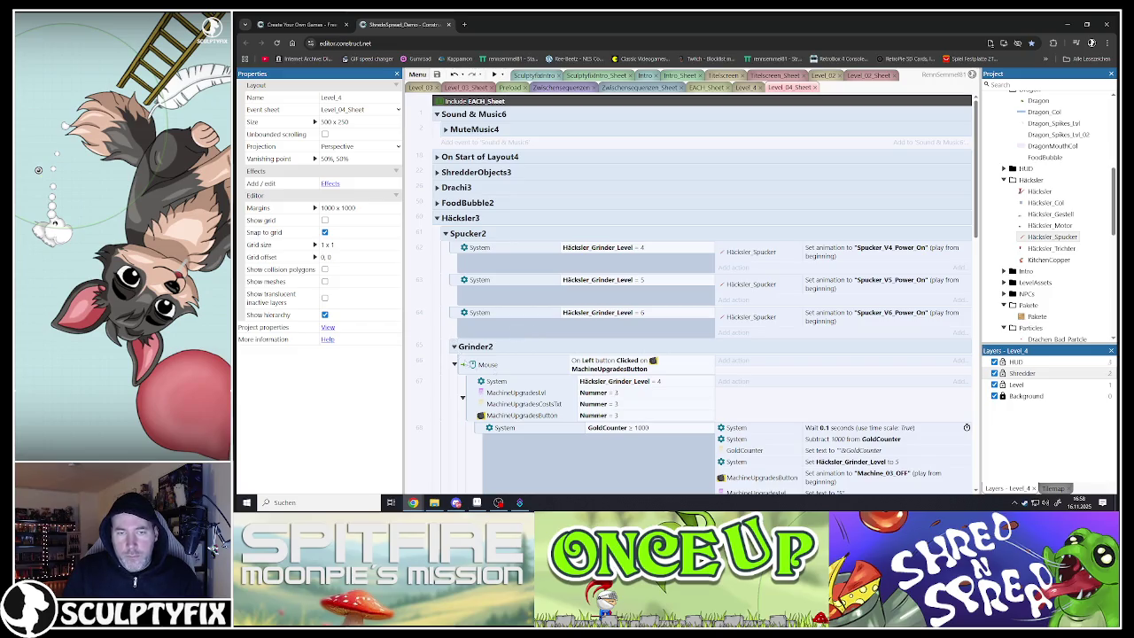
# - Scroll through the event sheet and expand the Trichter2 group
pyautogui.scroll(-5, 625, 346)
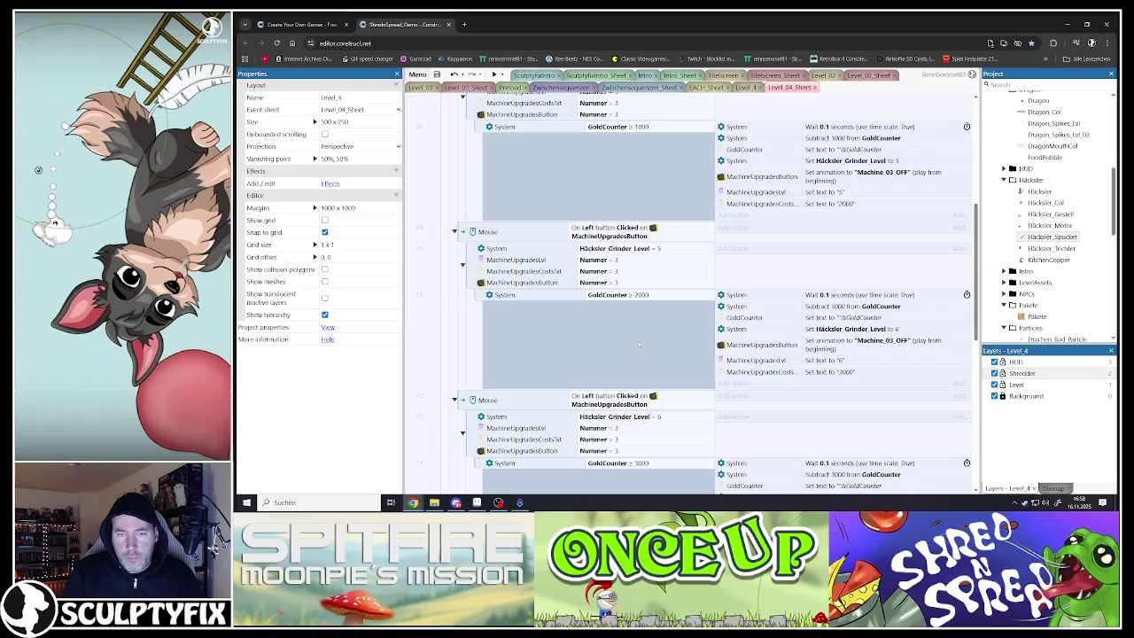
pyautogui.scroll(-4, 636, 341)
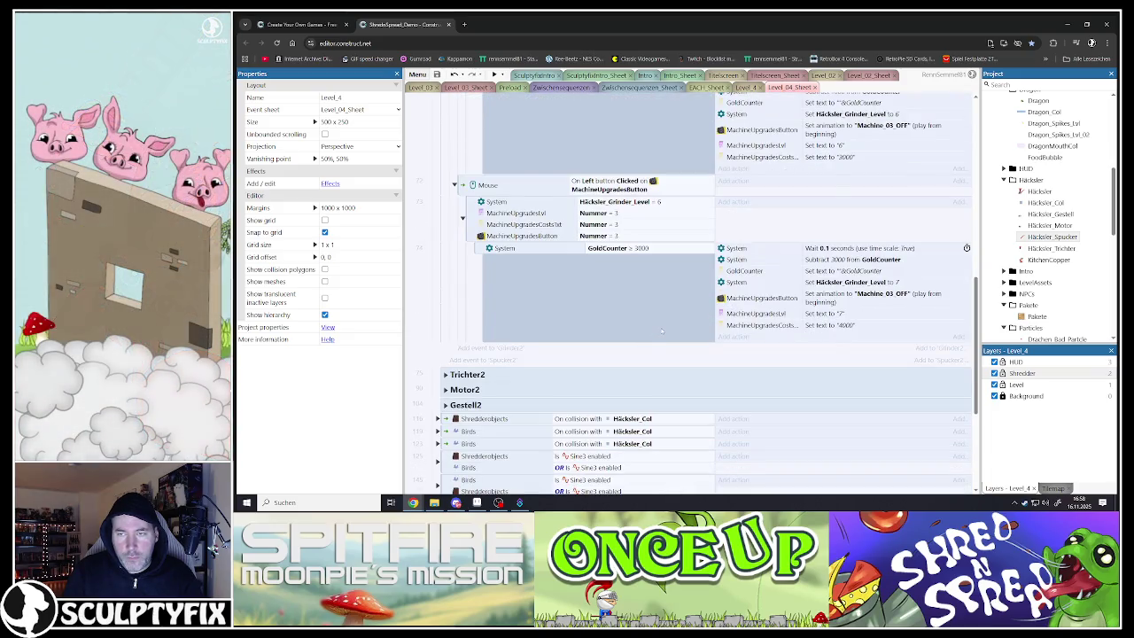
pyautogui.scroll(3, 660, 331)
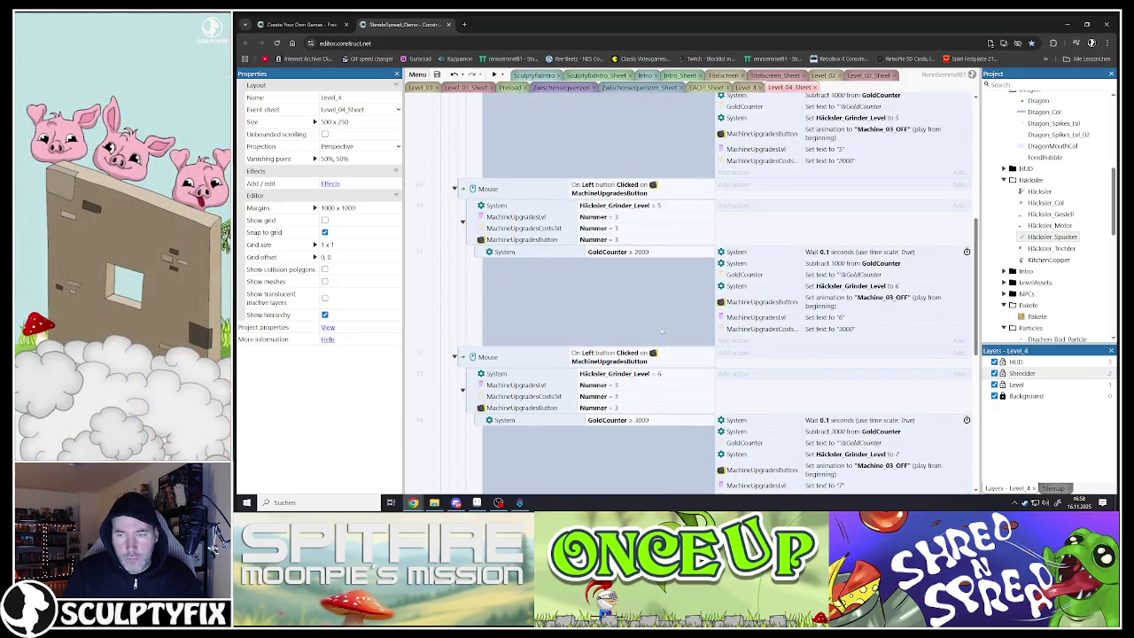
pyautogui.scroll(3, 662, 331)
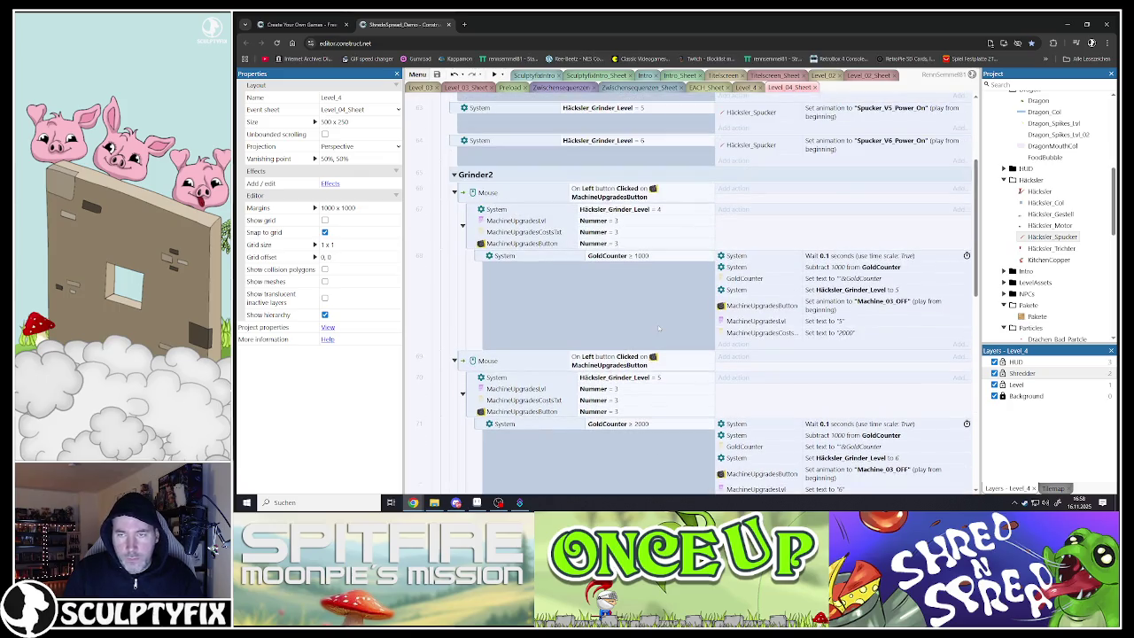
pyautogui.scroll(-3, 658, 329)
pyautogui.scroll(3, 658, 328)
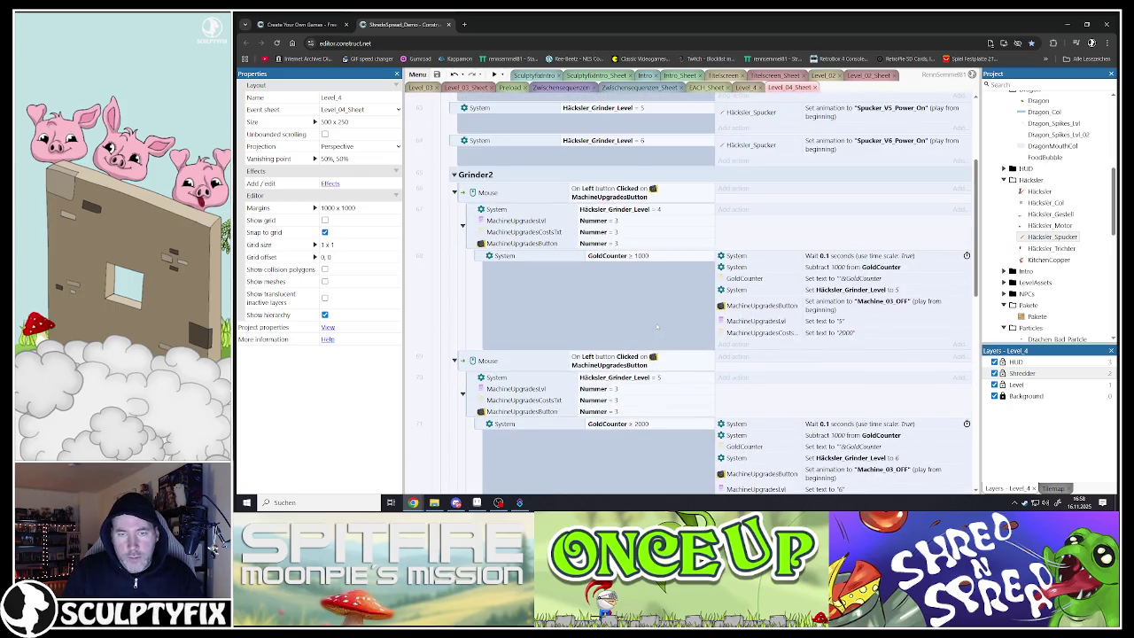
pyautogui.scroll(-9, 657, 327)
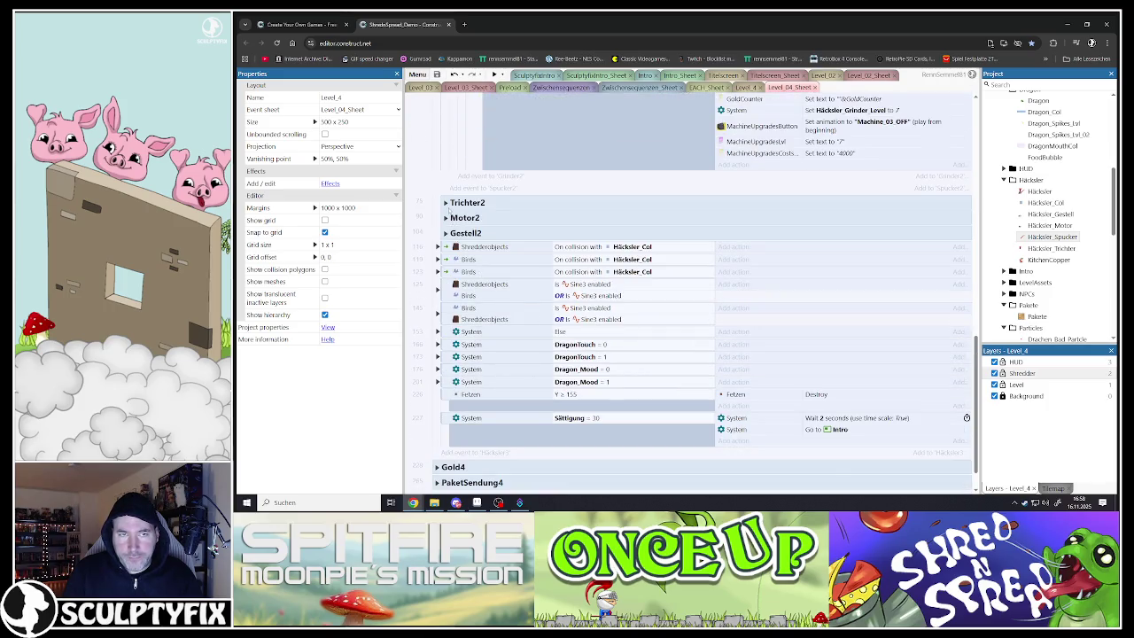
pyautogui.click(446, 203)
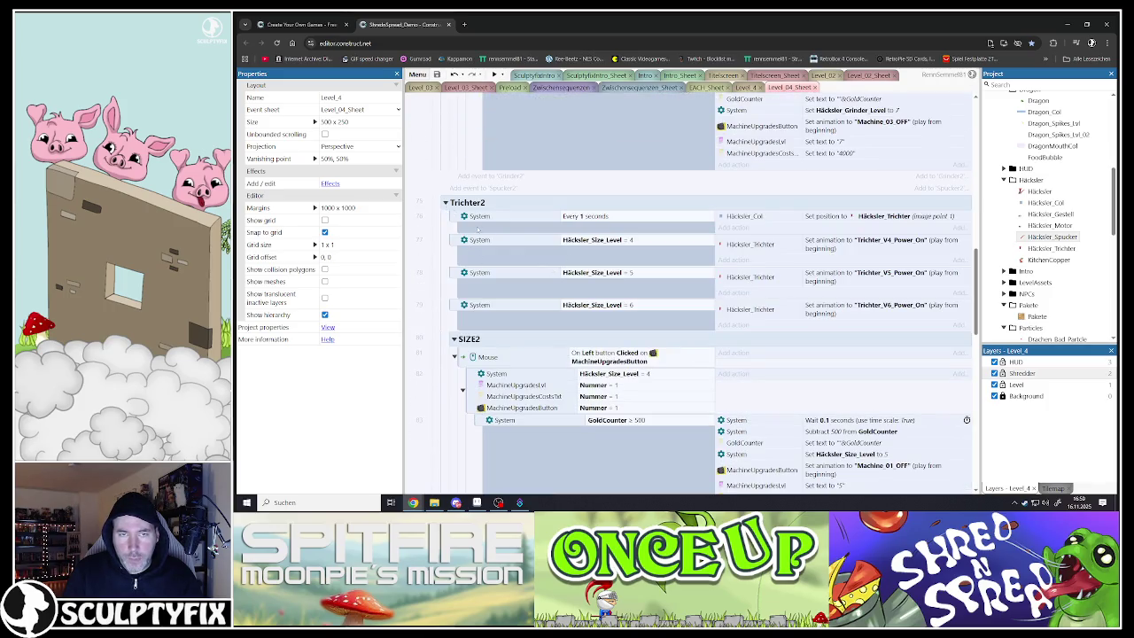
pyautogui.scroll(-8, 585, 336)
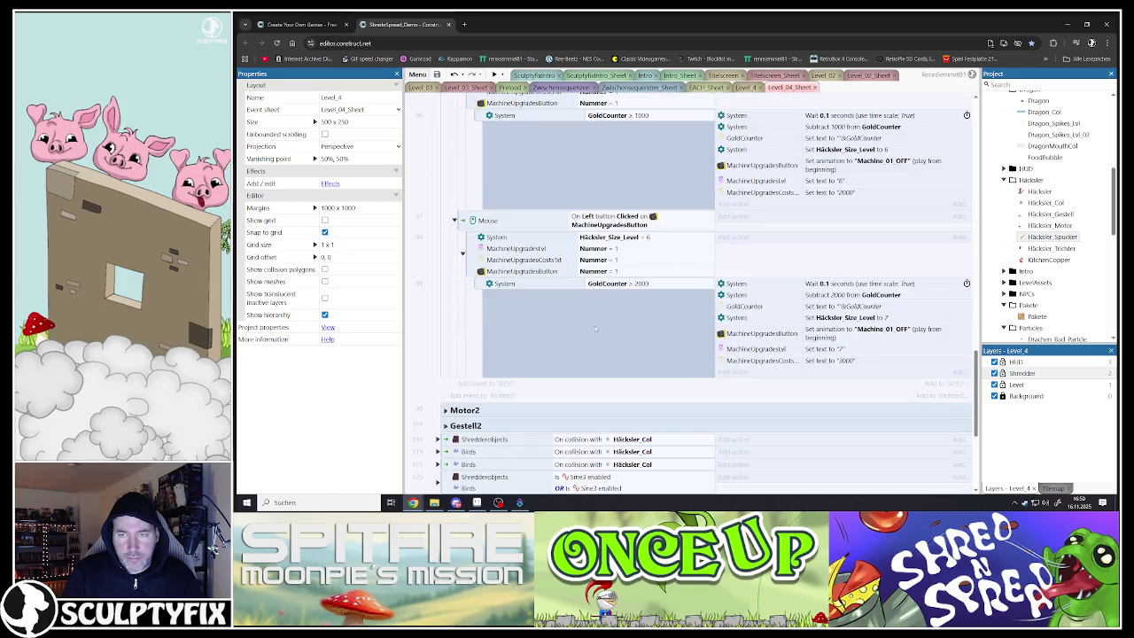
pyautogui.scroll(-3, 595, 329)
# - Expand Motor2 and Tuning2 and collapse Gestell2 while reviewing the sheet
pyautogui.click(445, 238)
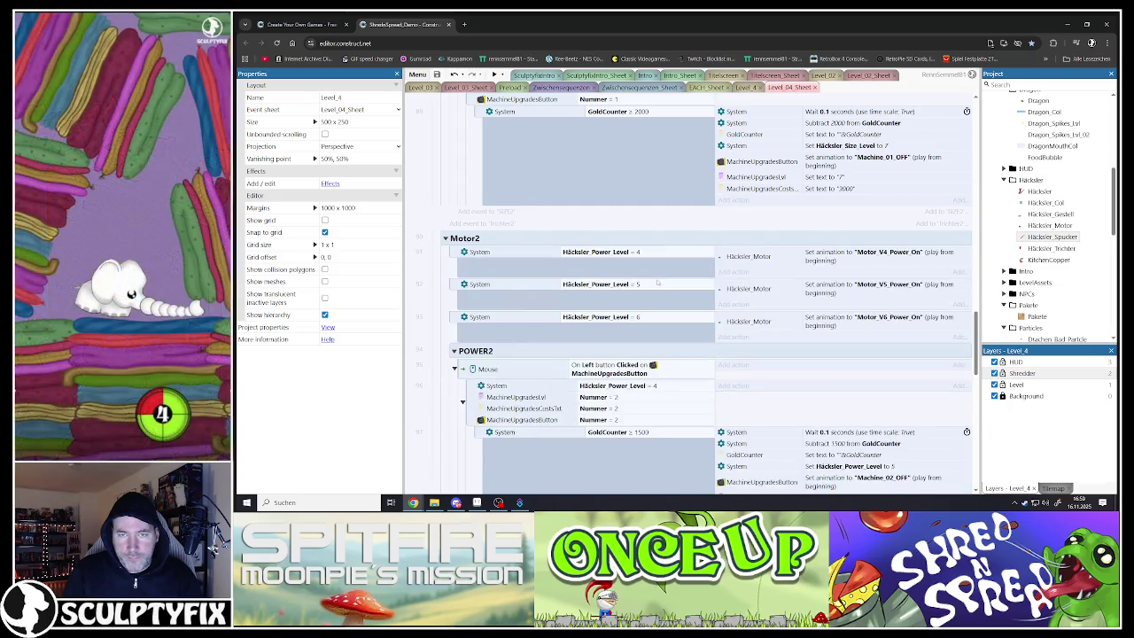
pyautogui.scroll(-7, 657, 280)
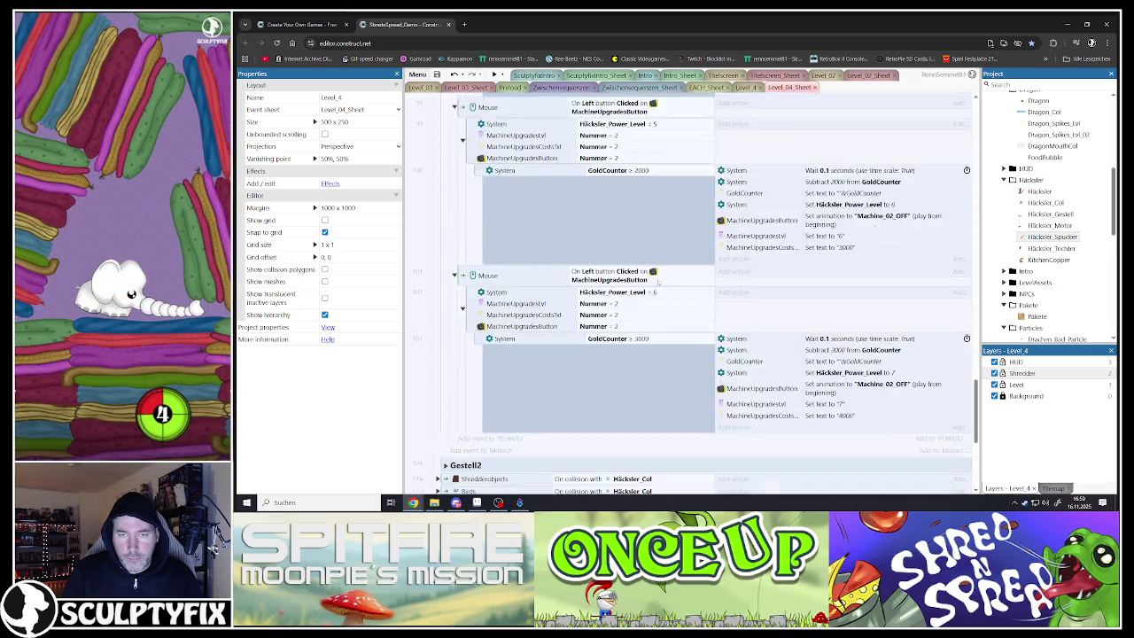
pyautogui.scroll(-3, 658, 282)
pyautogui.click(445, 293)
pyautogui.click(445, 405)
pyautogui.scroll(-8, 607, 292)
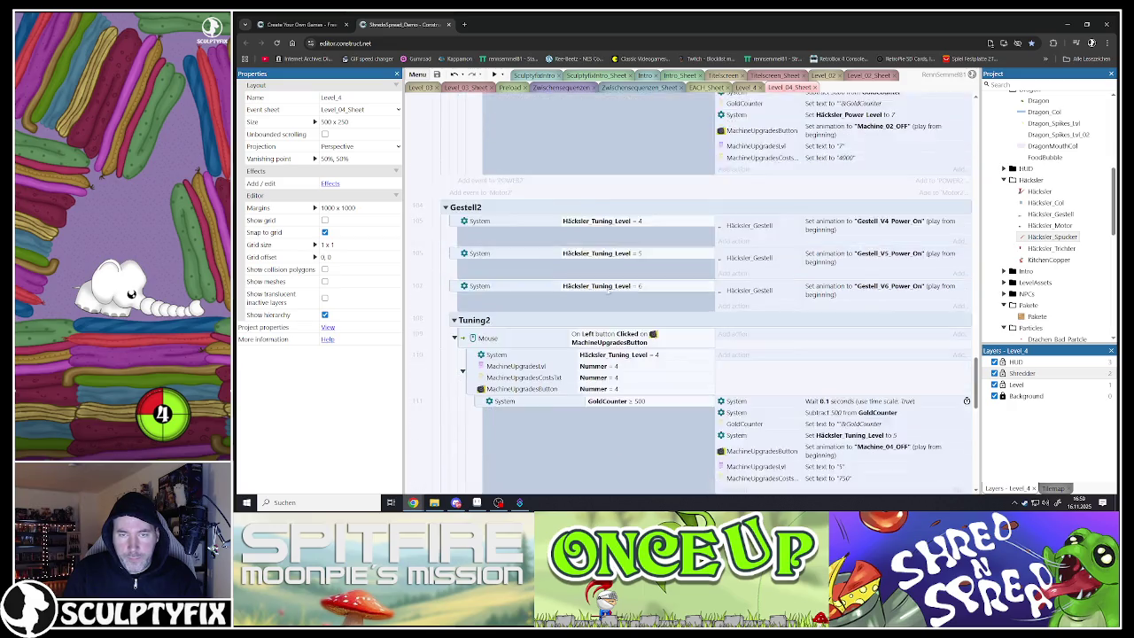
pyautogui.scroll(-3, 608, 292)
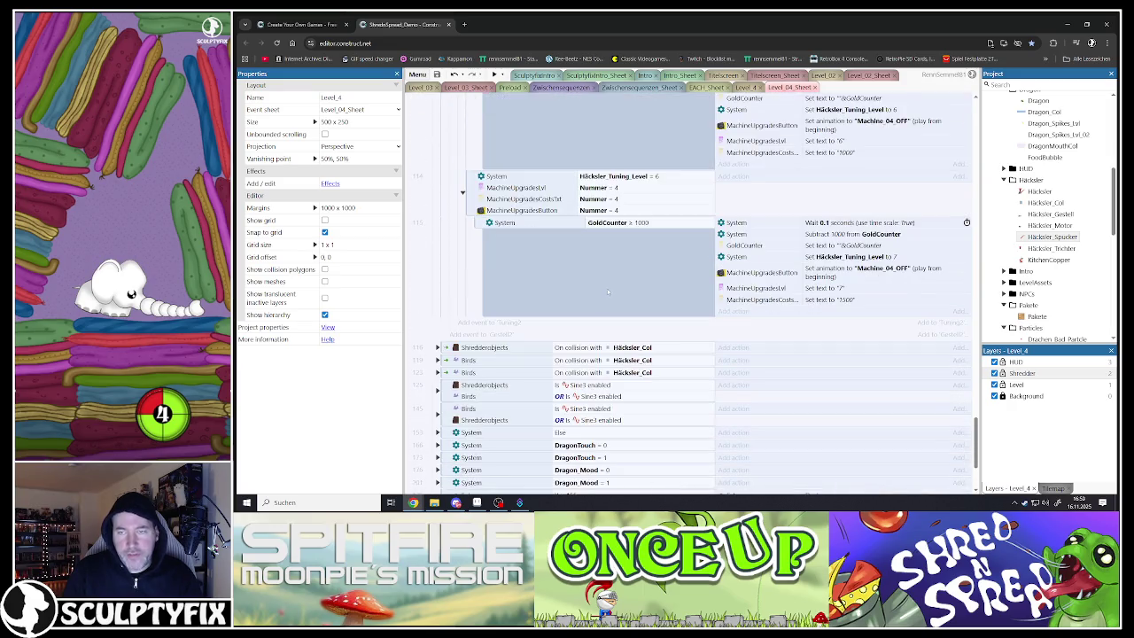
pyautogui.scroll(10, 590, 279)
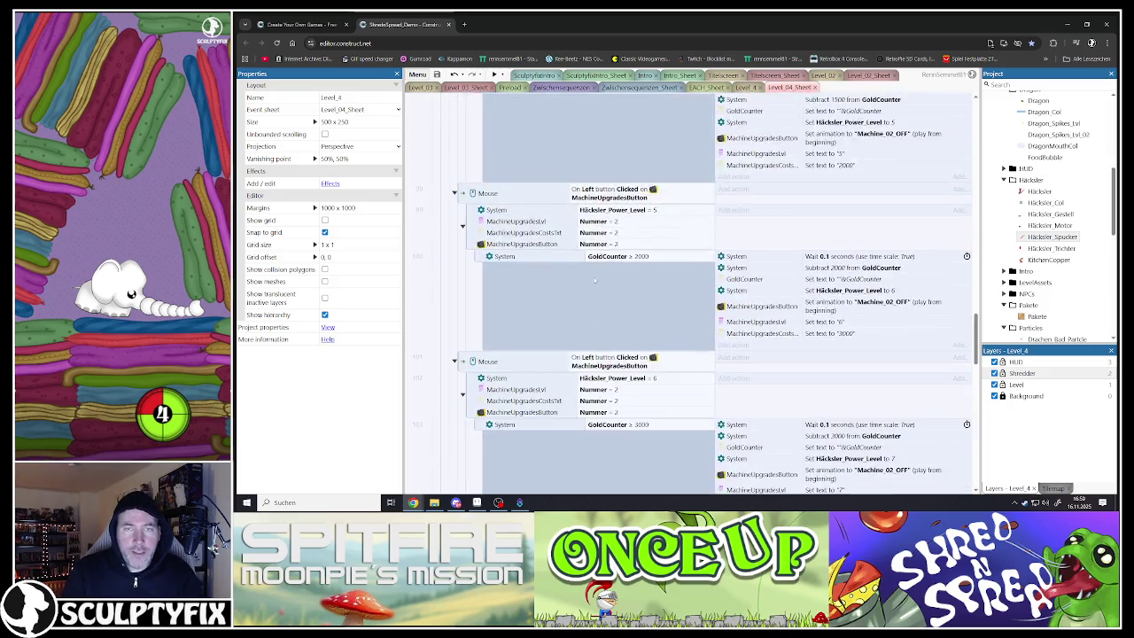
pyautogui.scroll(10, 584, 280)
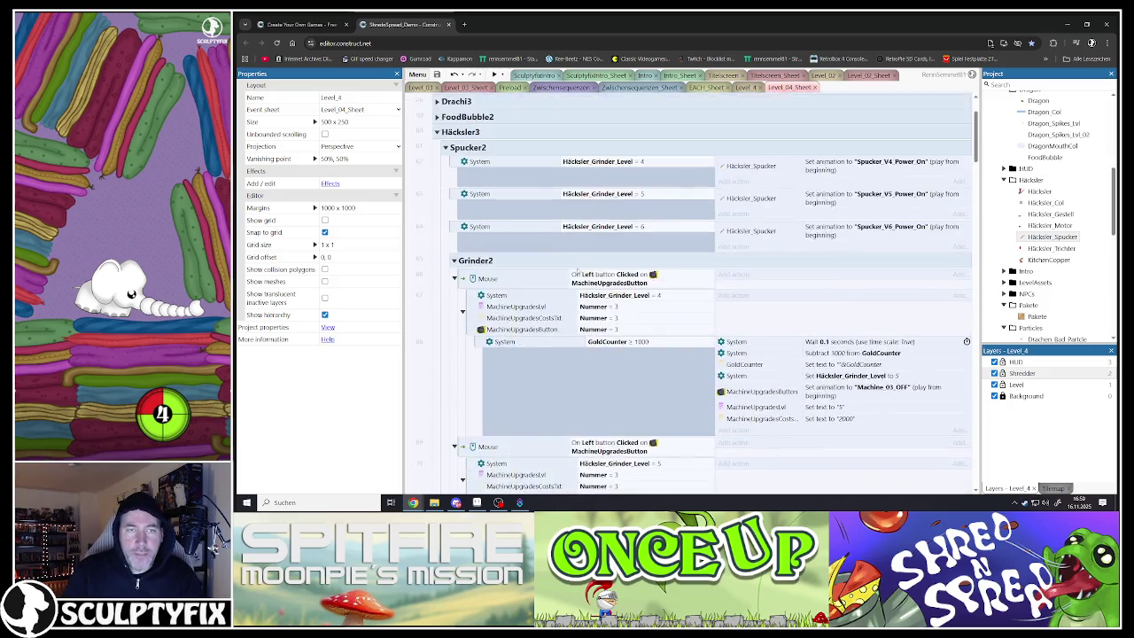
# - Collapse the Spucker2, Trichter2, Motor2, Gestell2 and Häcksler3 groups
pyautogui.click(445, 233)
pyautogui.click(445, 249)
pyautogui.click(446, 264)
pyautogui.click(446, 279)
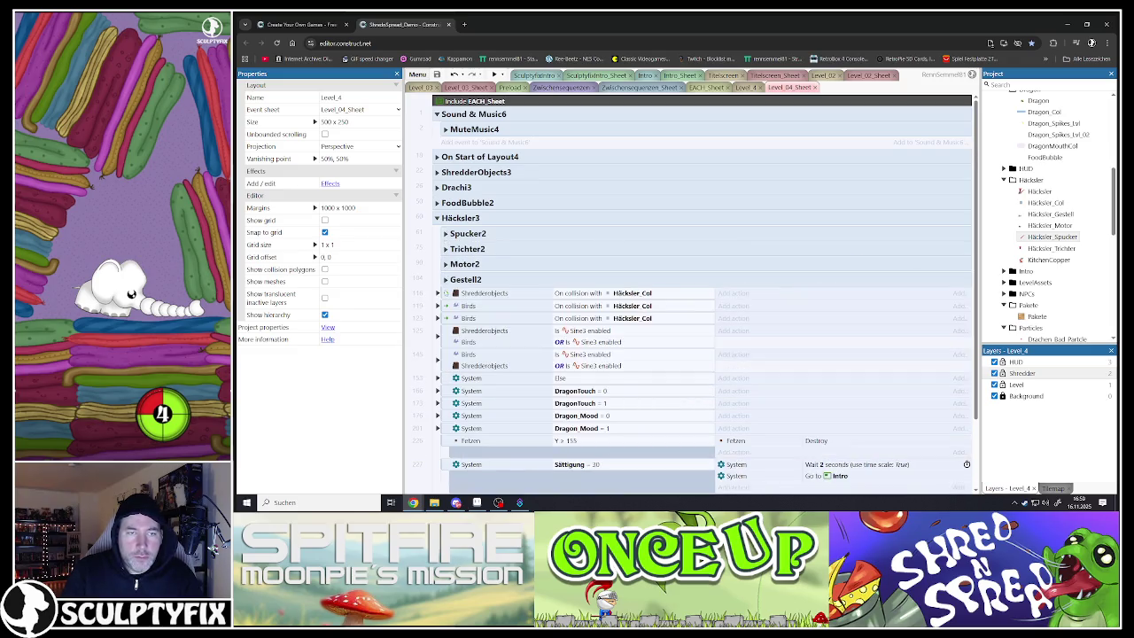
pyautogui.click(437, 218)
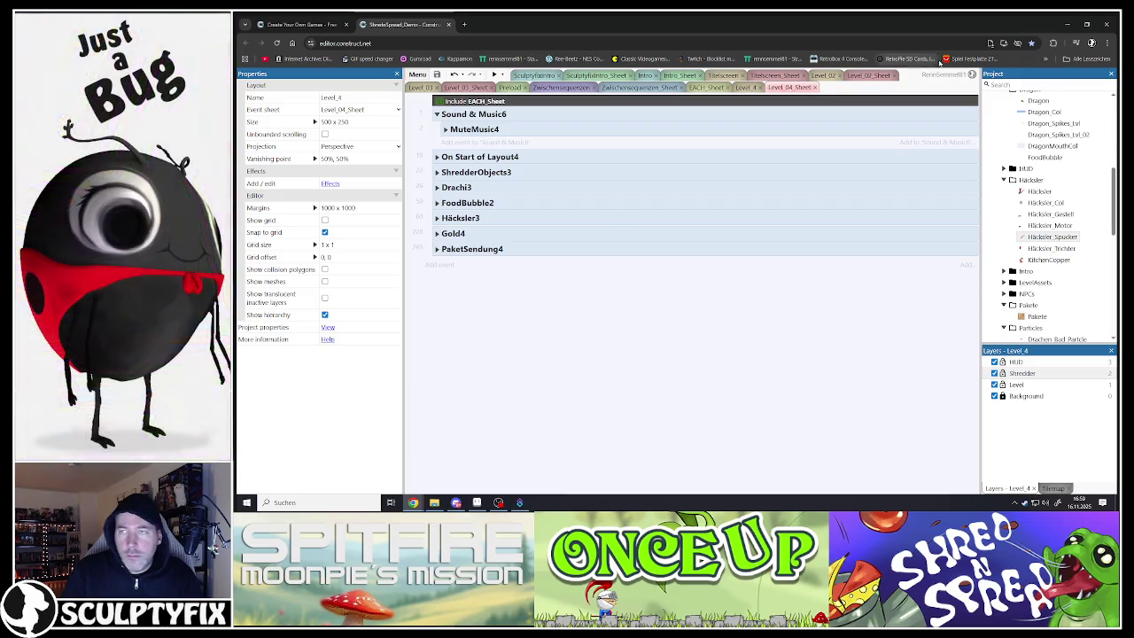
# - Switch to Aseprite and duplicate the funnel sprite's top layer
pyautogui.click(1066, 24)
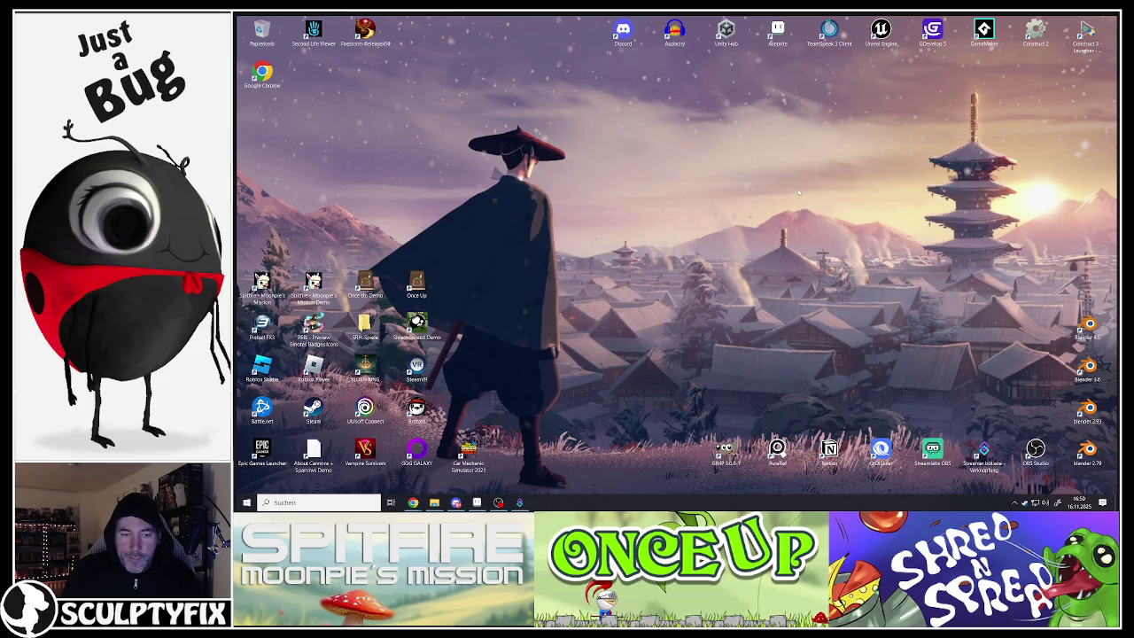
pyautogui.click(476, 503)
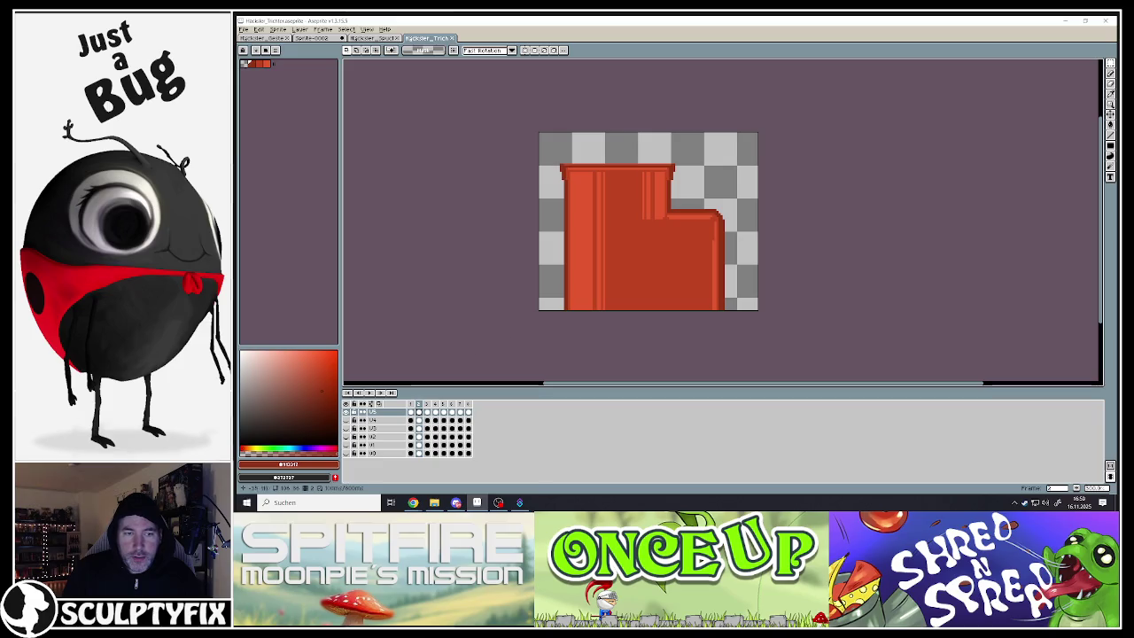
pyautogui.rightClick(382, 412)
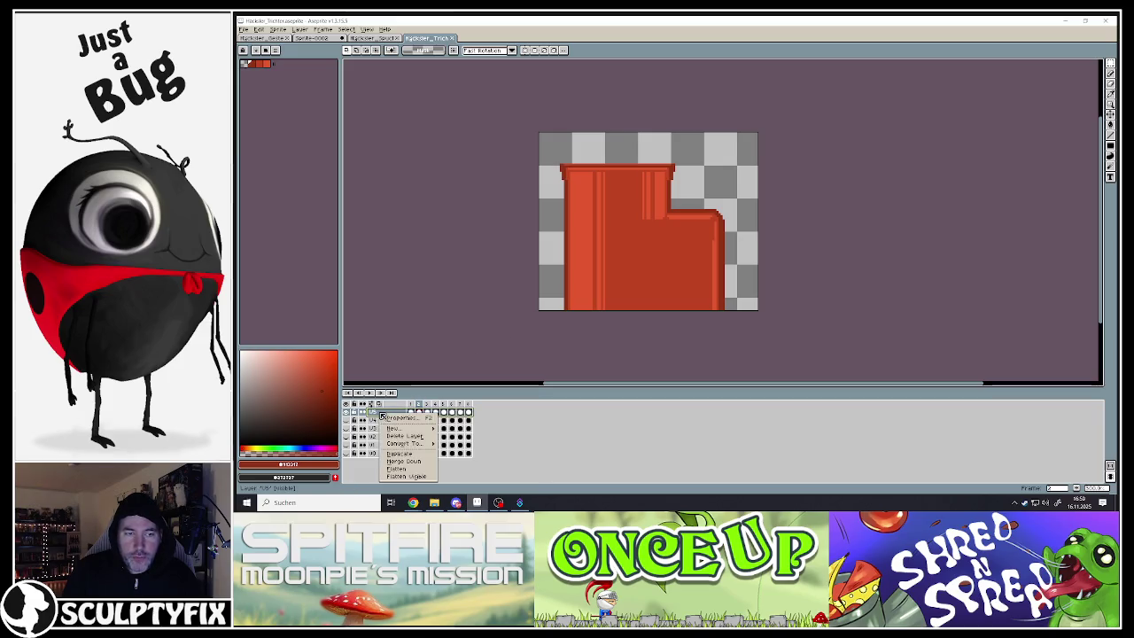
pyautogui.click(400, 453)
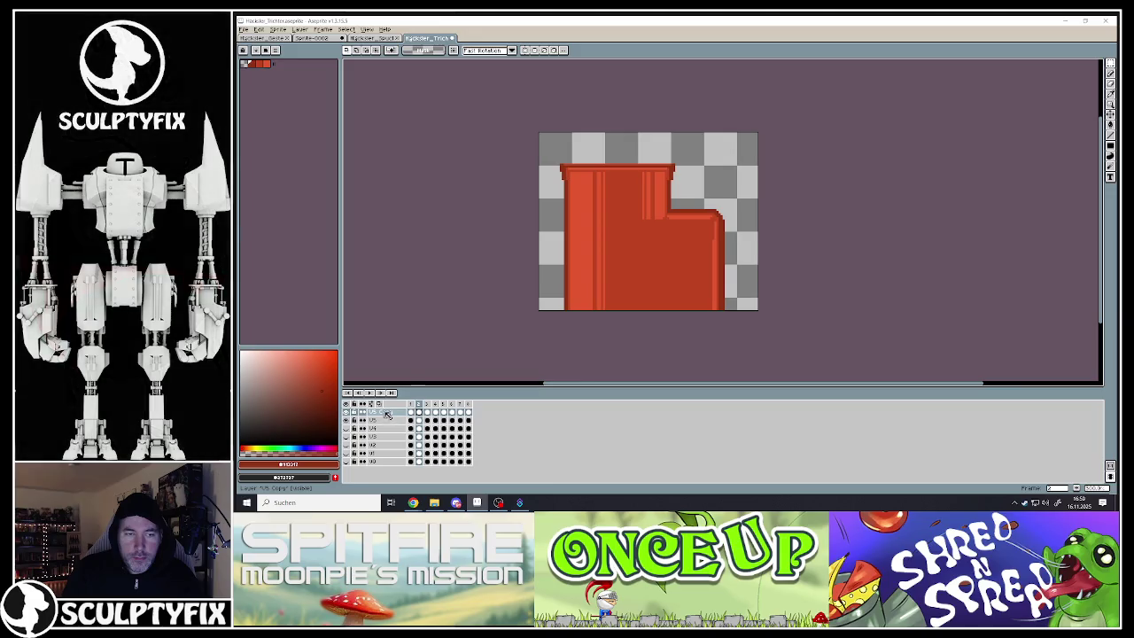
# - Rename the duplicated layer to U6 in its layer properties
pyautogui.rightClick(384, 413)
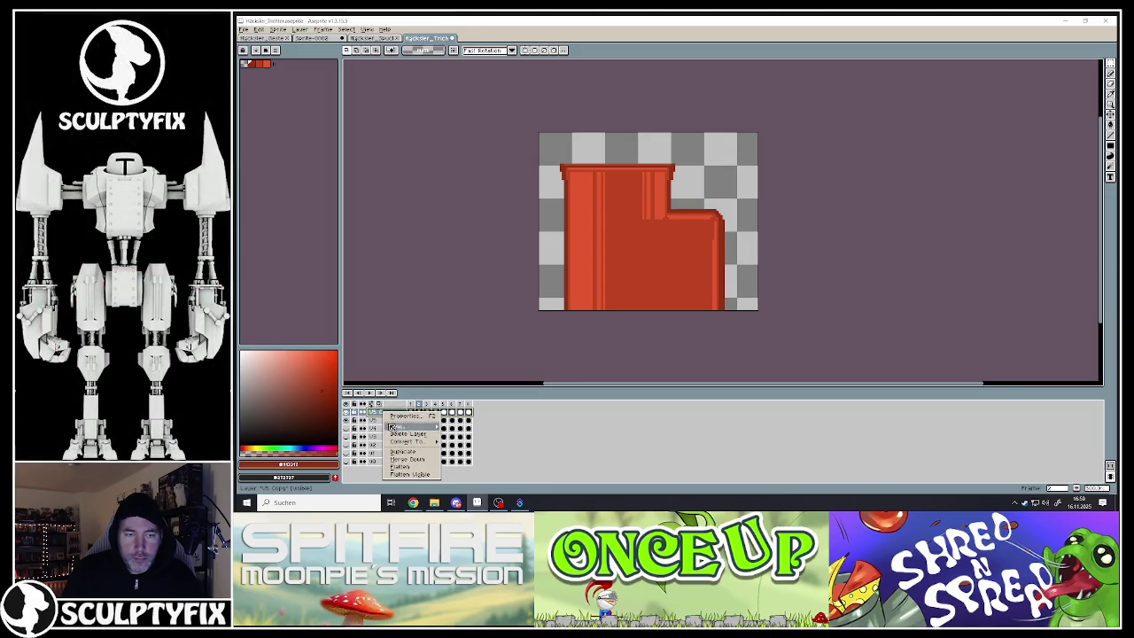
pyautogui.click(385, 416)
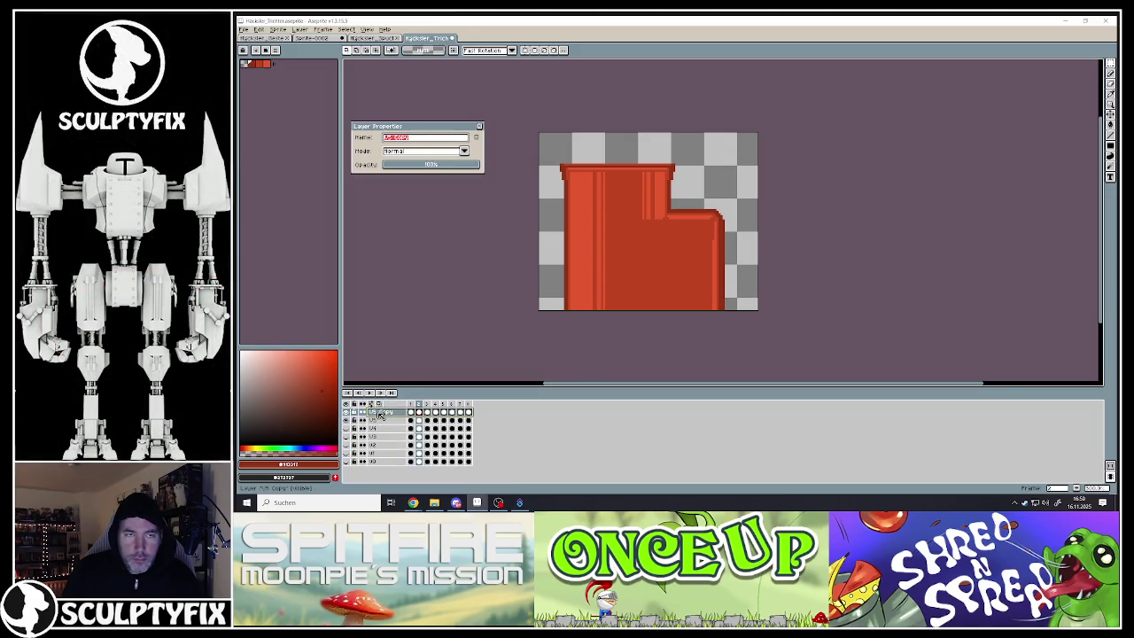
pyautogui.write('U6')
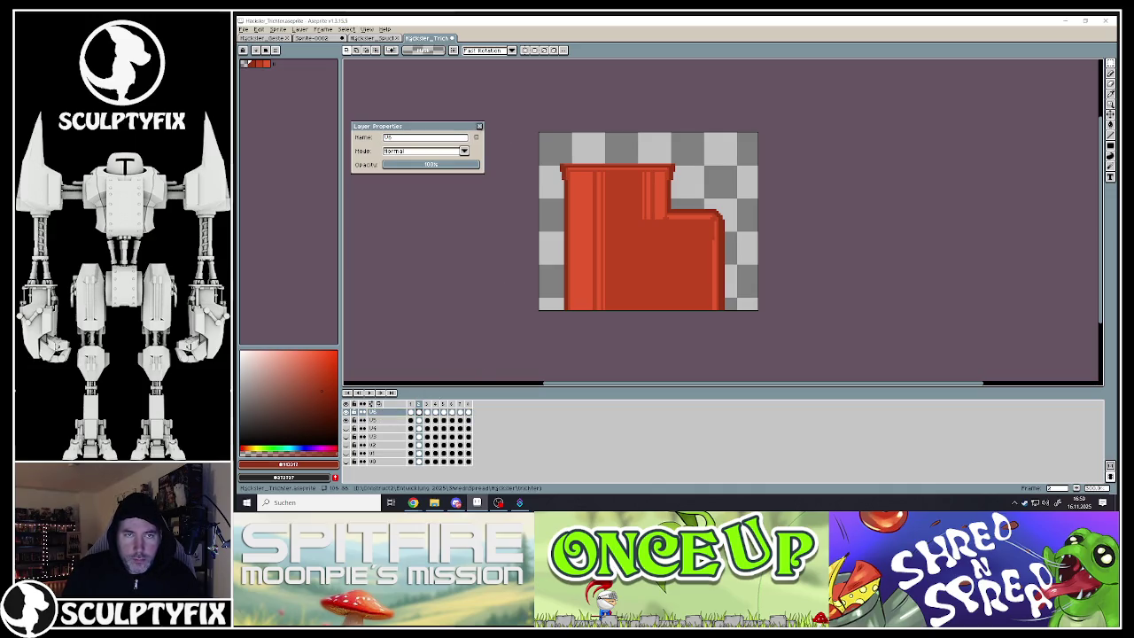
# - Shift the funnel's left part slightly left and its right part to the right
pyautogui.click(479, 126)
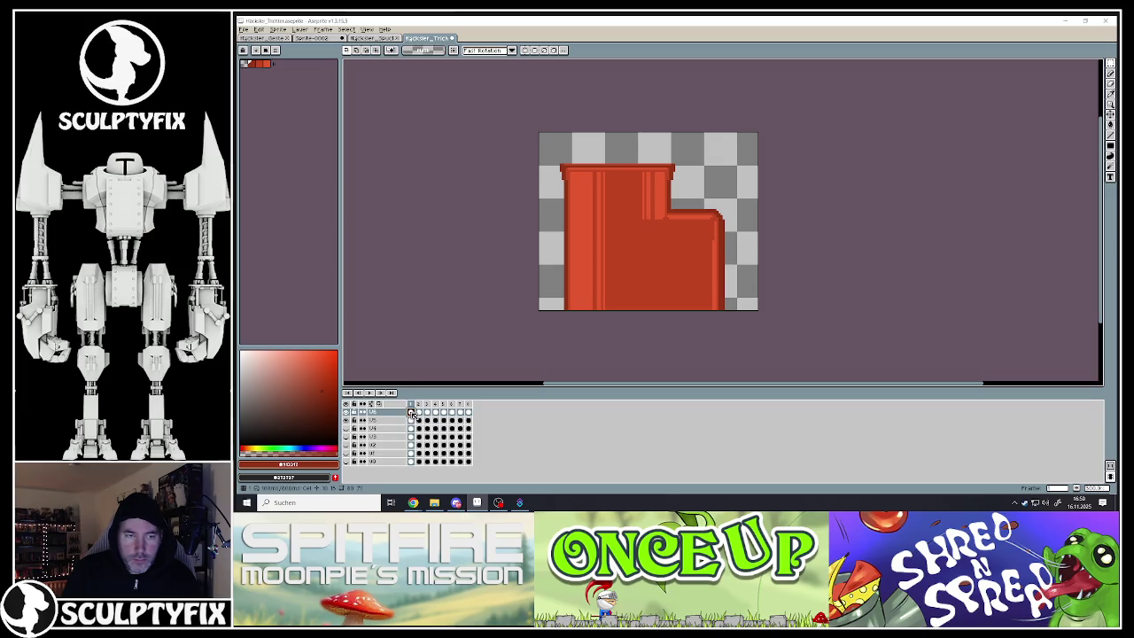
pyautogui.moveTo(1111, 64)
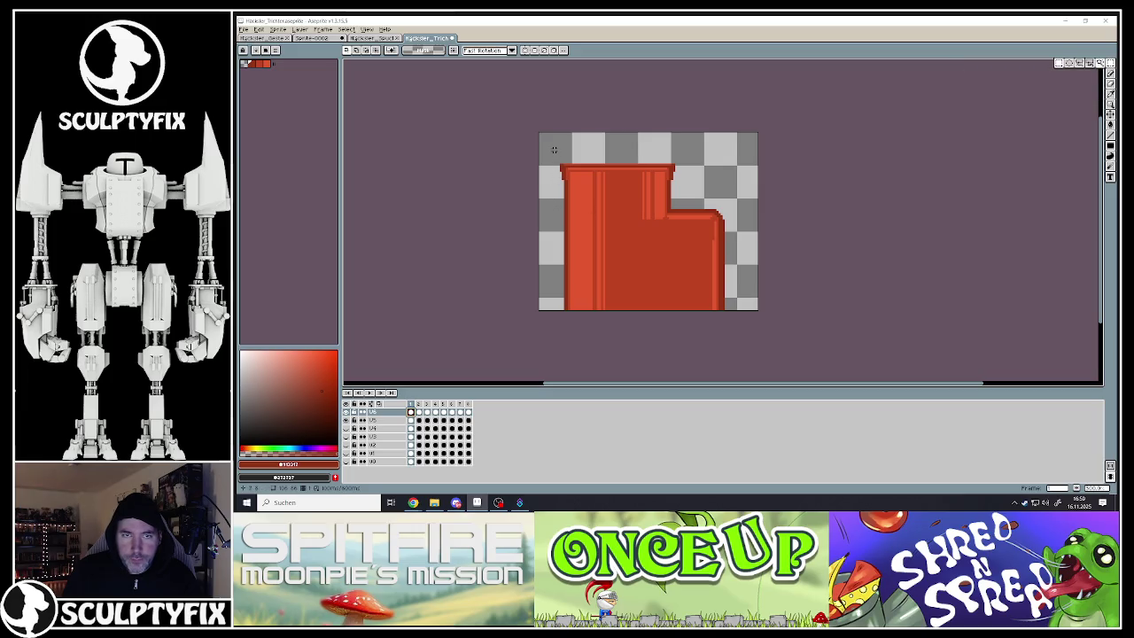
pyautogui.moveTo(550, 147)
pyautogui.mouseDown()
pyautogui.moveTo(594, 295)
pyautogui.moveTo(628, 330)
pyautogui.mouseUp()
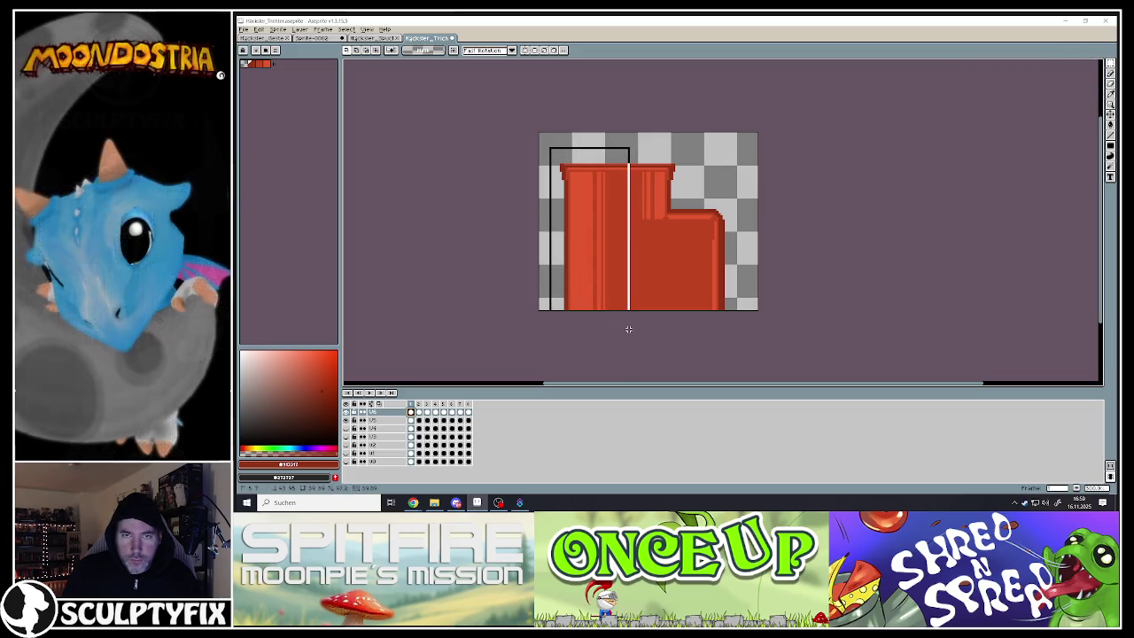
pyautogui.moveTo(615, 274); pyautogui.dragTo(601, 276)
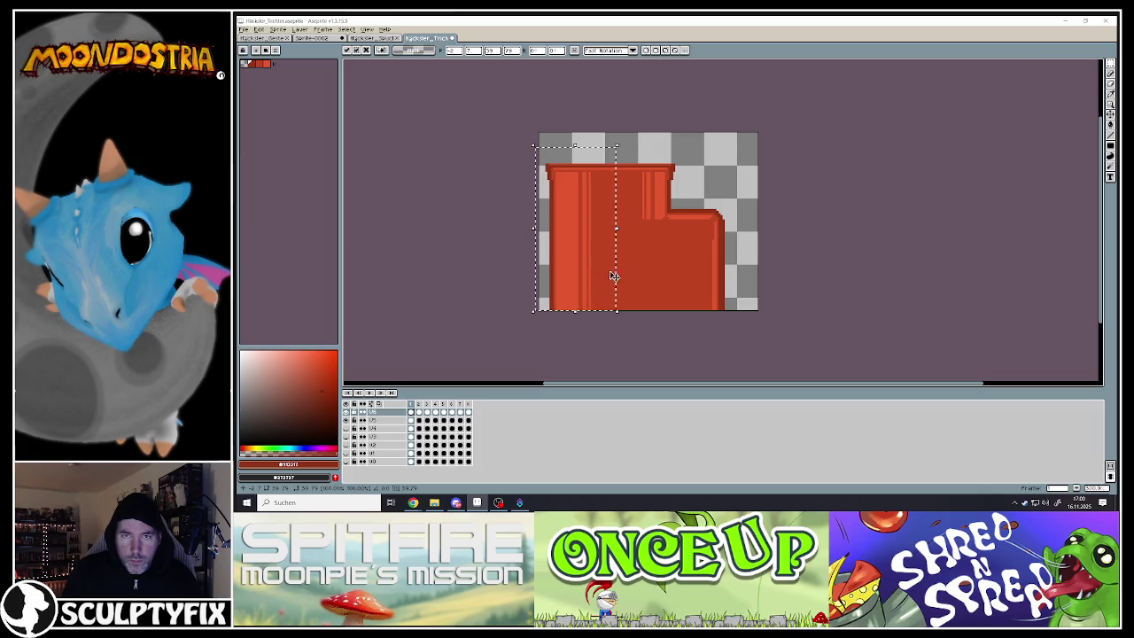
pyautogui.click(706, 211)
pyautogui.moveTo(622, 151); pyautogui.dragTo(764, 315)
pyautogui.moveTo(717, 282); pyautogui.dragTo(725, 281)
pyautogui.click(816, 282)
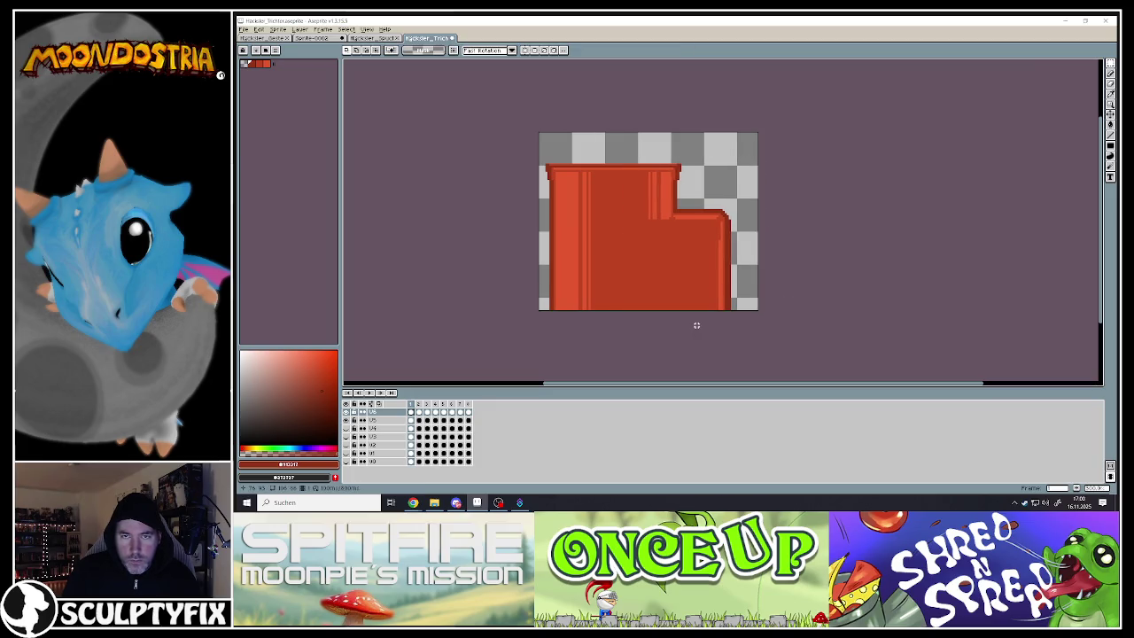
# - Hide the original layer, stretch a left-column strip to fill the gap, and pull the right part left
pyautogui.click(348, 420)
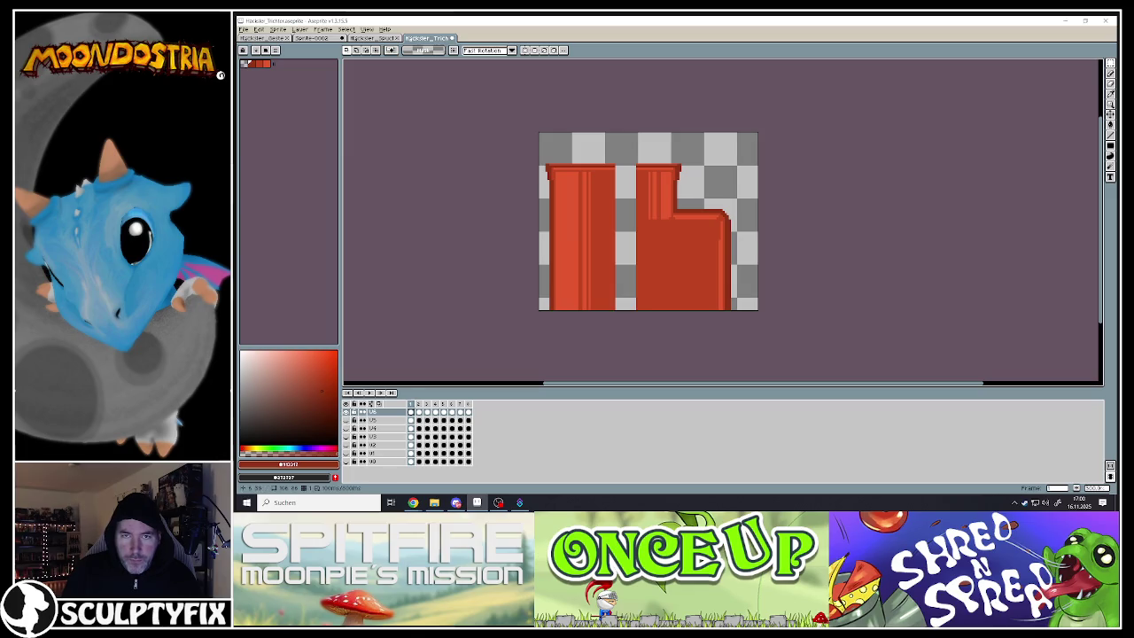
pyautogui.moveTo(594, 143)
pyautogui.mouseDown()
pyautogui.moveTo(615, 315)
pyautogui.moveTo(623, 310)
pyautogui.mouseUp()
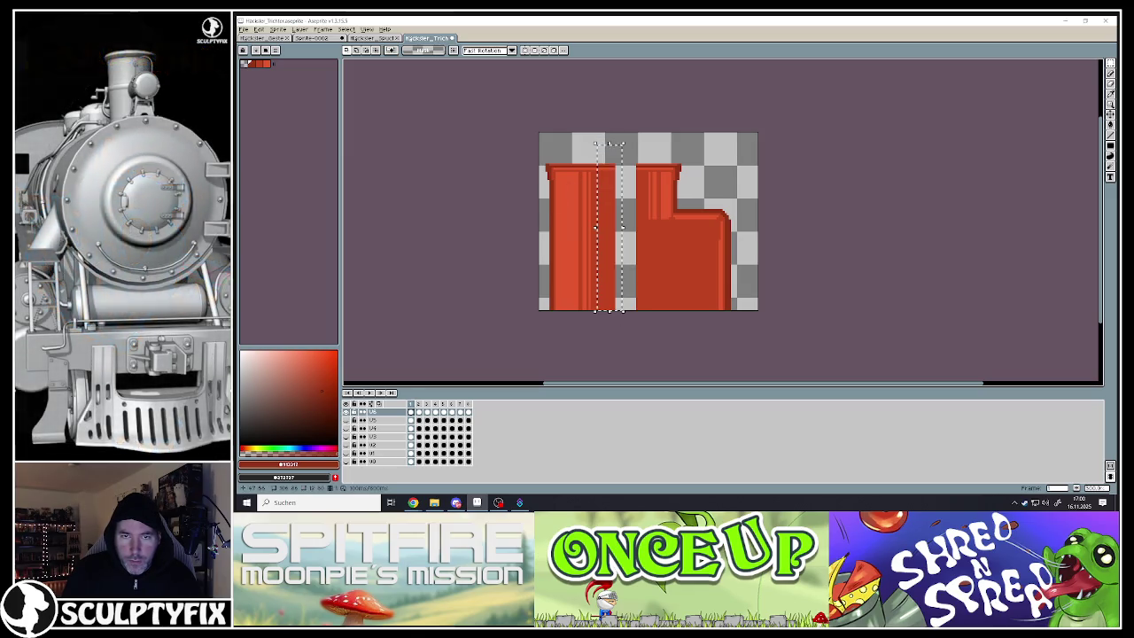
pyautogui.moveTo(622, 227); pyautogui.dragTo(654, 233)
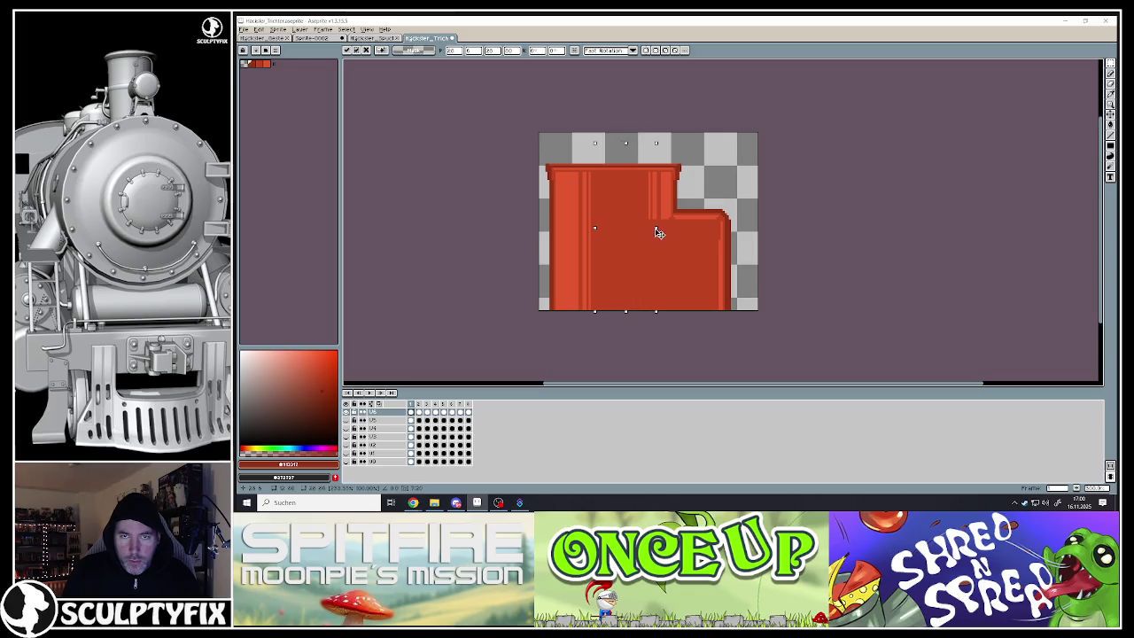
pyautogui.press('Return')
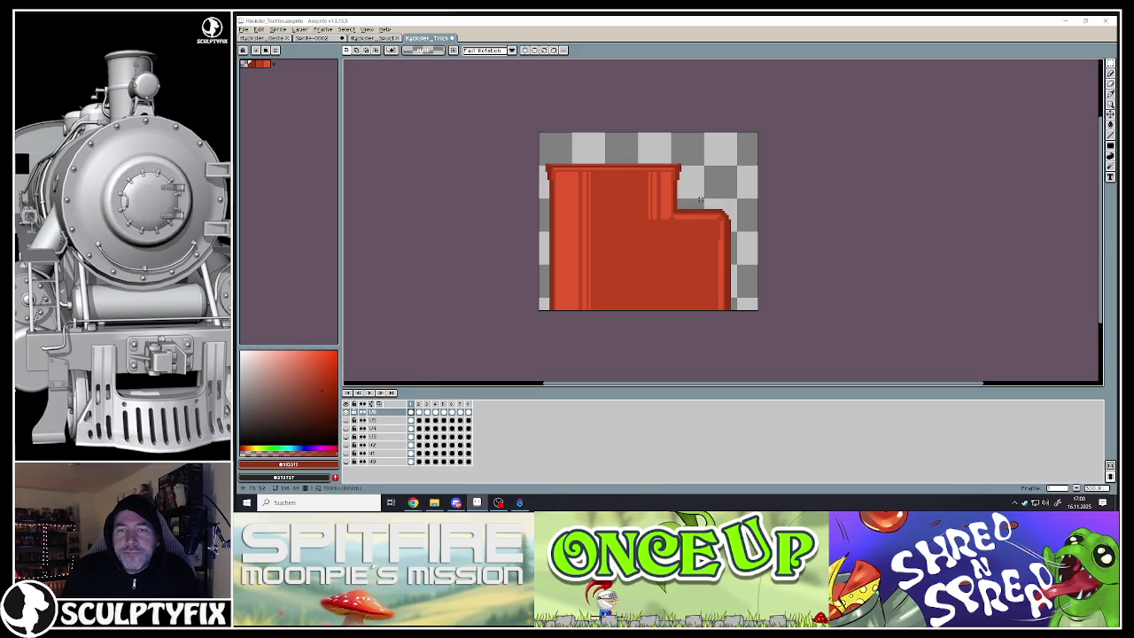
pyautogui.moveTo(697, 197)
pyautogui.mouseDown()
pyautogui.moveTo(750, 330)
pyautogui.moveTo(735, 300)
pyautogui.moveTo(721, 299)
pyautogui.mouseUp()
pyautogui.hotkey('ctrl', 'd')
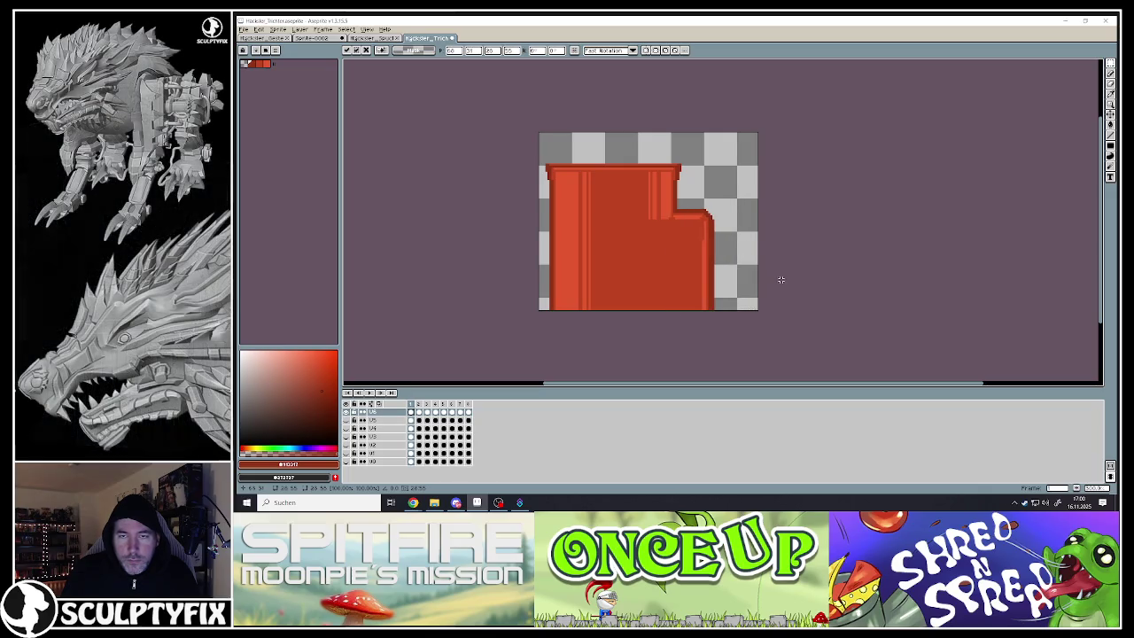
pyautogui.click(421, 405)
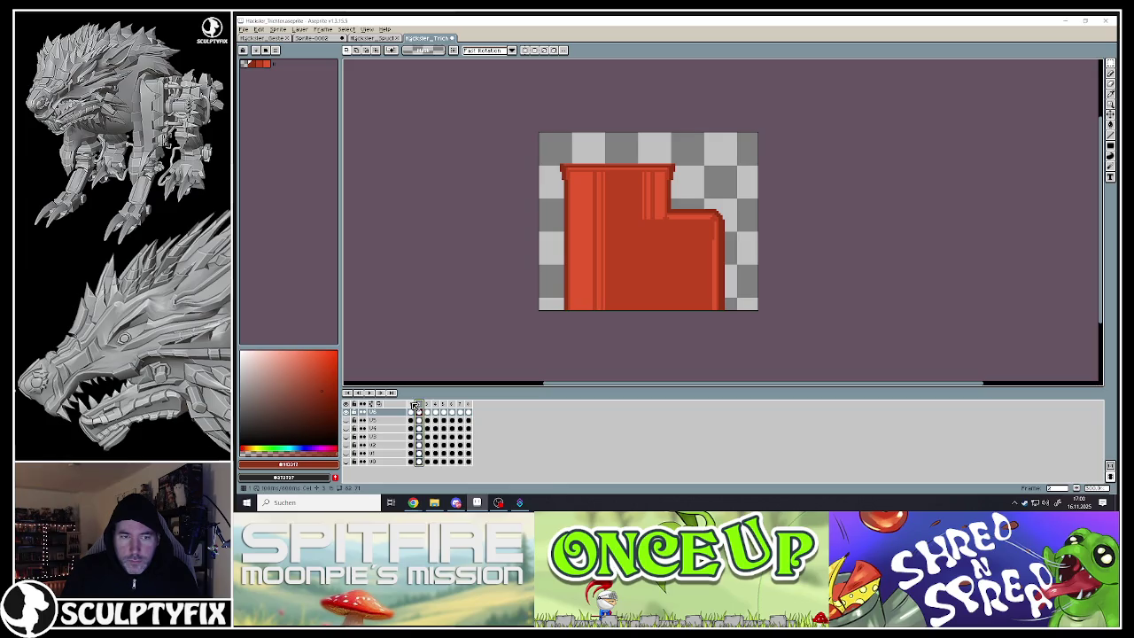
# - Compare frames, then shift the funnel's right part a few pixels left in frame 1
pyautogui.click(414, 405)
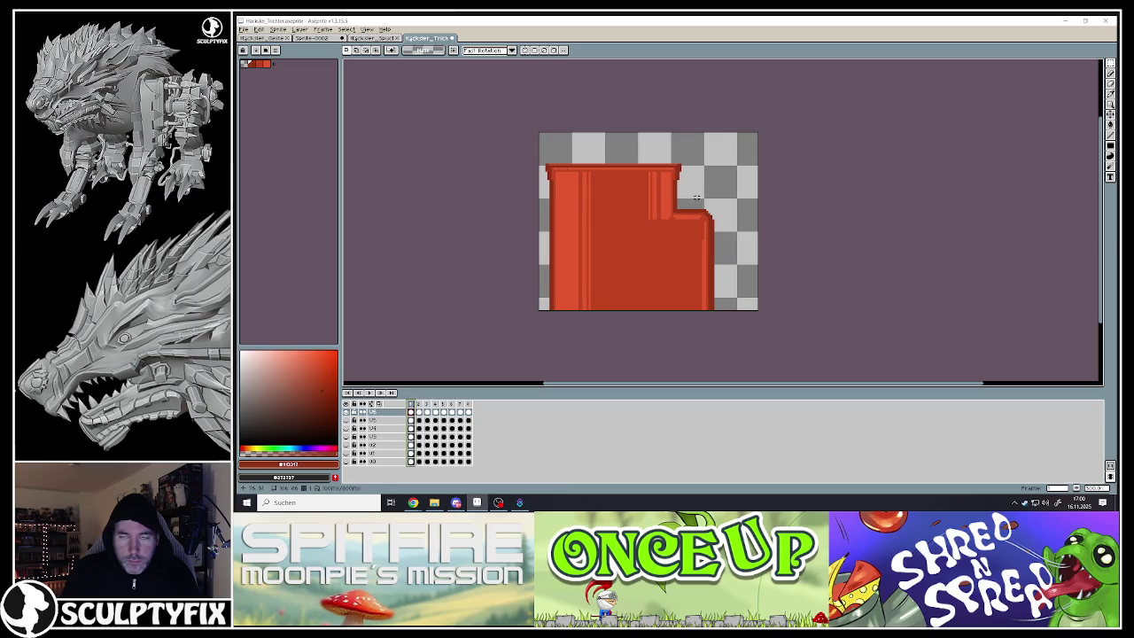
pyautogui.press('Right')
pyautogui.press('Right')
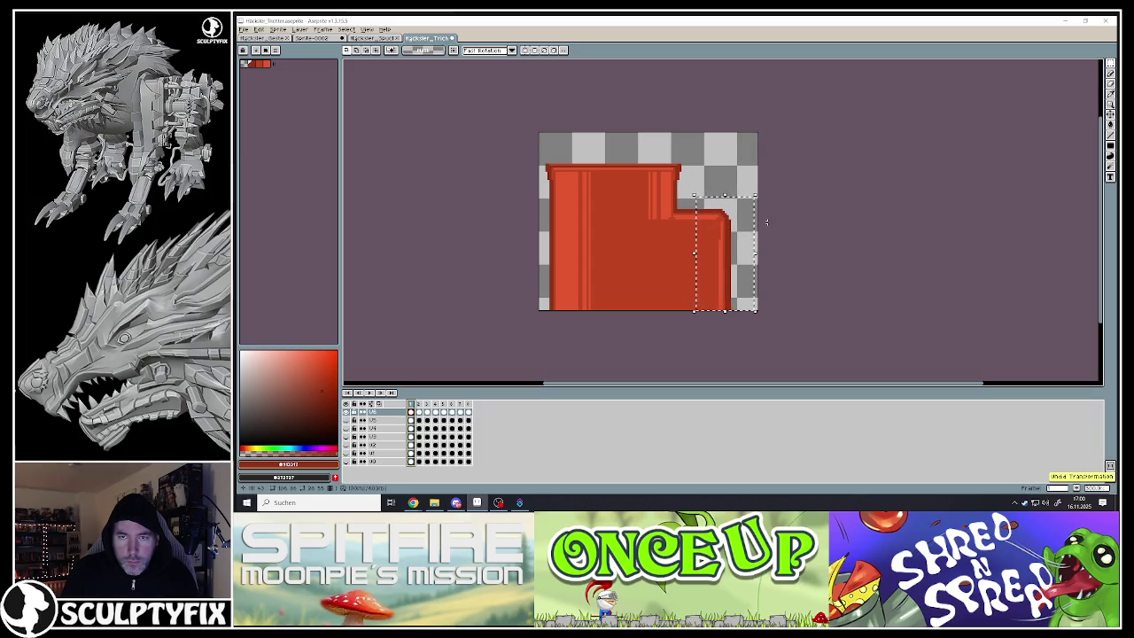
pyautogui.click(419, 405)
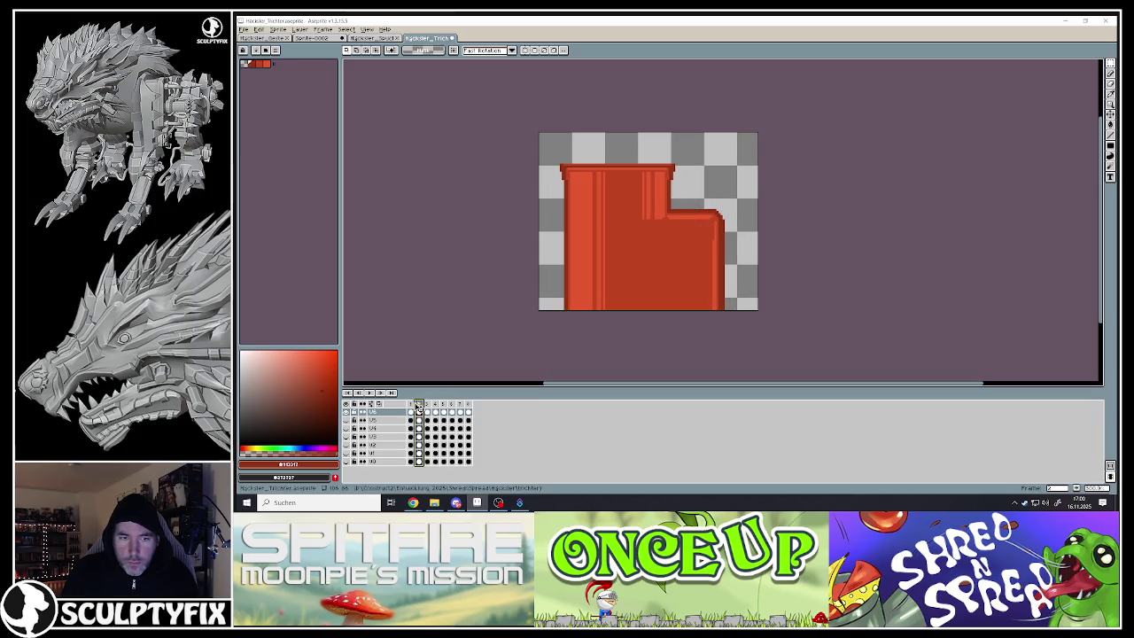
pyautogui.click(412, 405)
pyautogui.moveTo(695, 189)
pyautogui.mouseDown()
pyautogui.moveTo(755, 310)
pyautogui.moveTo(722, 287)
pyautogui.mouseUp()
pyautogui.press('Return')
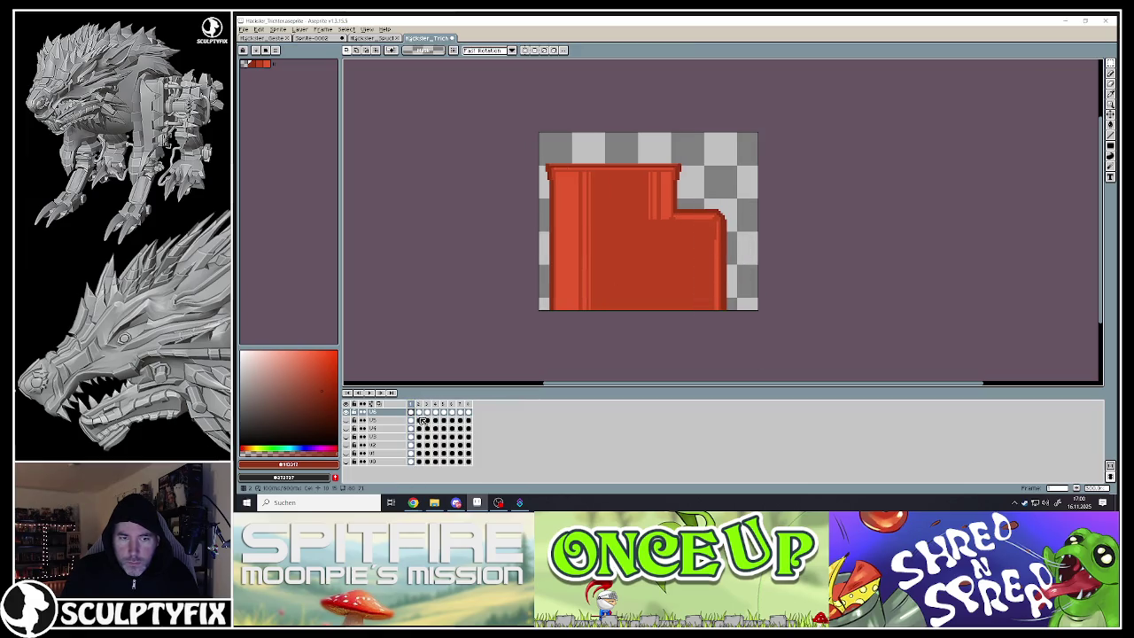
# - Move the right part about 3 px further left and check it against frame 2
pyautogui.click(418, 405)
pyautogui.click(411, 405)
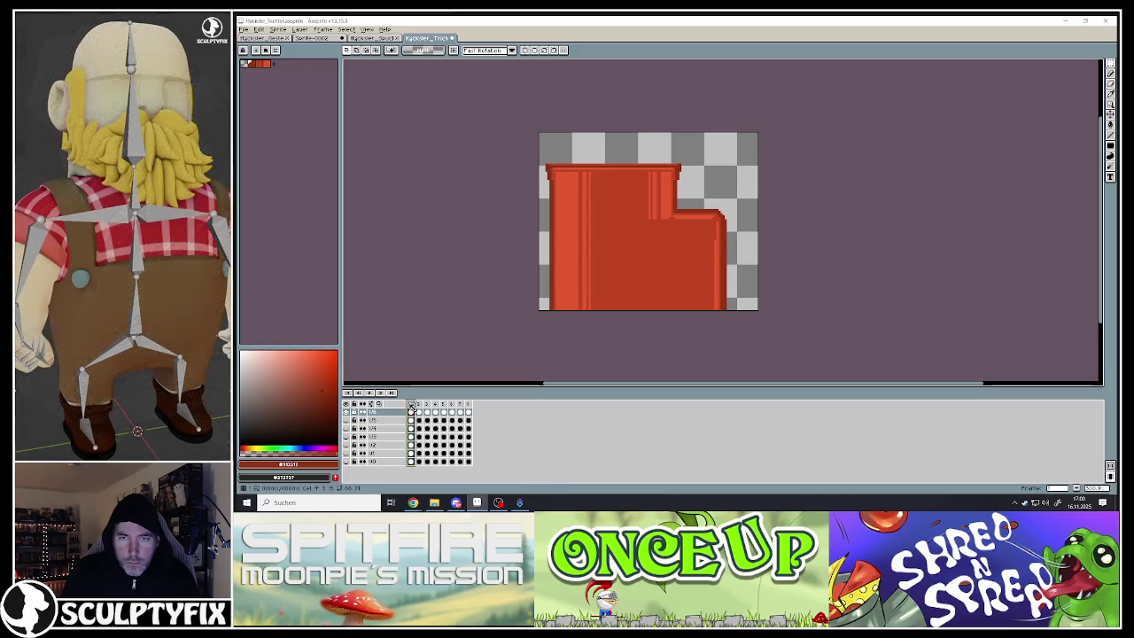
pyautogui.moveTo(704, 202)
pyautogui.mouseDown()
pyautogui.moveTo(741, 314)
pyautogui.moveTo(729, 298)
pyautogui.mouseUp()
pyautogui.press('Left')
pyautogui.press('Return')
pyautogui.click(419, 406)
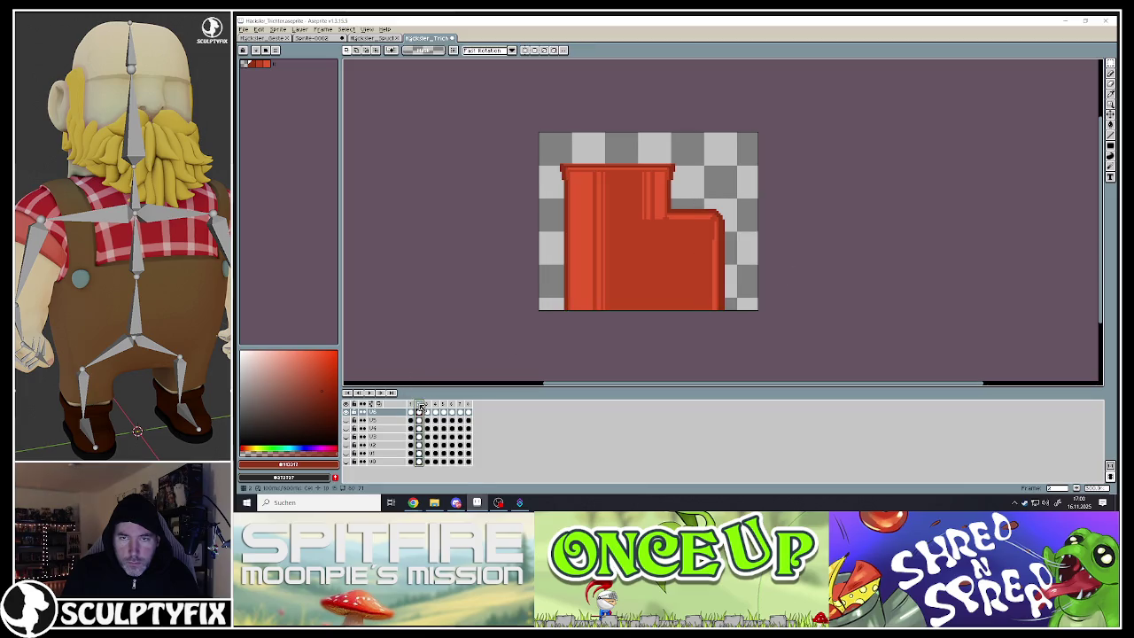
pyautogui.click(411, 405)
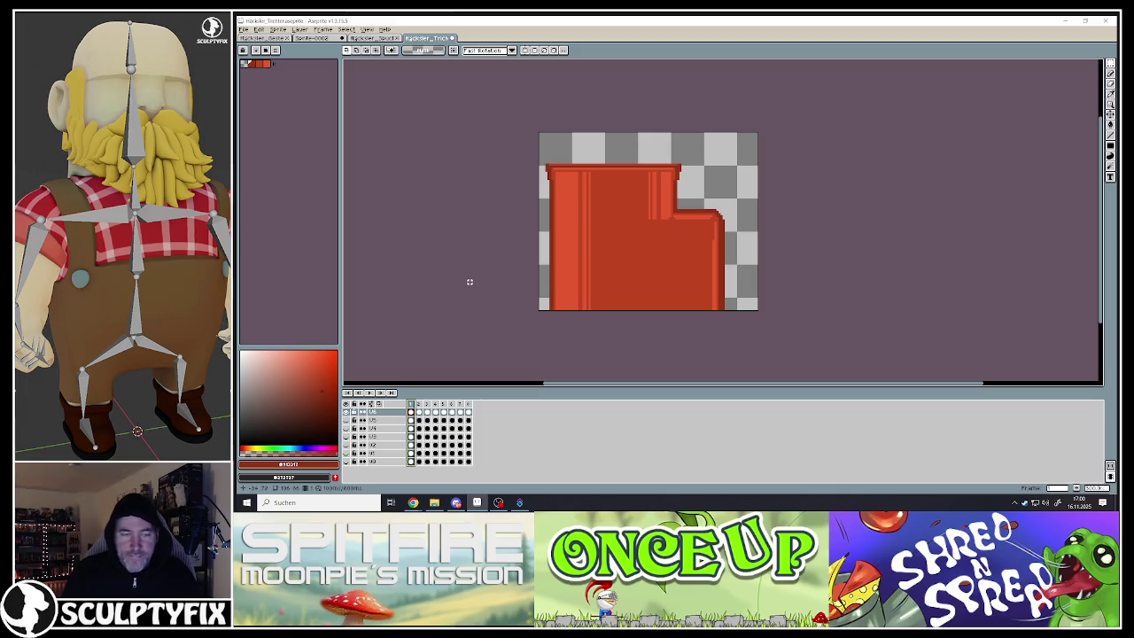
# - Toggle layer visibility to compare the funnel strips across layers
pyautogui.click(377, 430)
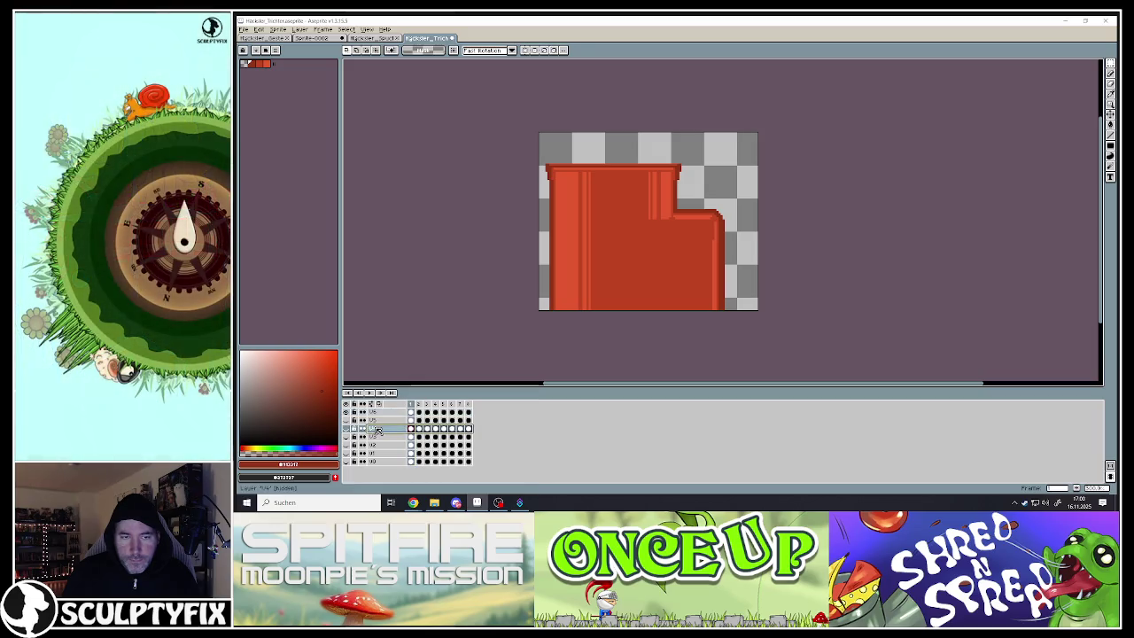
pyautogui.click(346, 416)
pyautogui.click(347, 430)
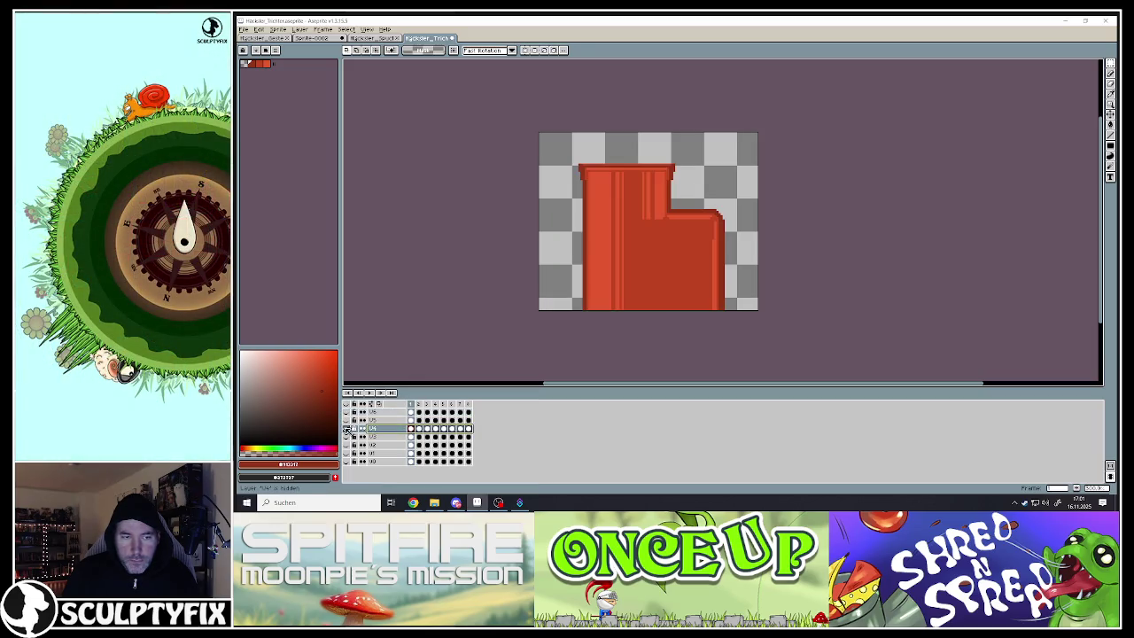
pyautogui.click(346, 430)
pyautogui.click(346, 421)
pyautogui.click(346, 428)
pyautogui.click(346, 413)
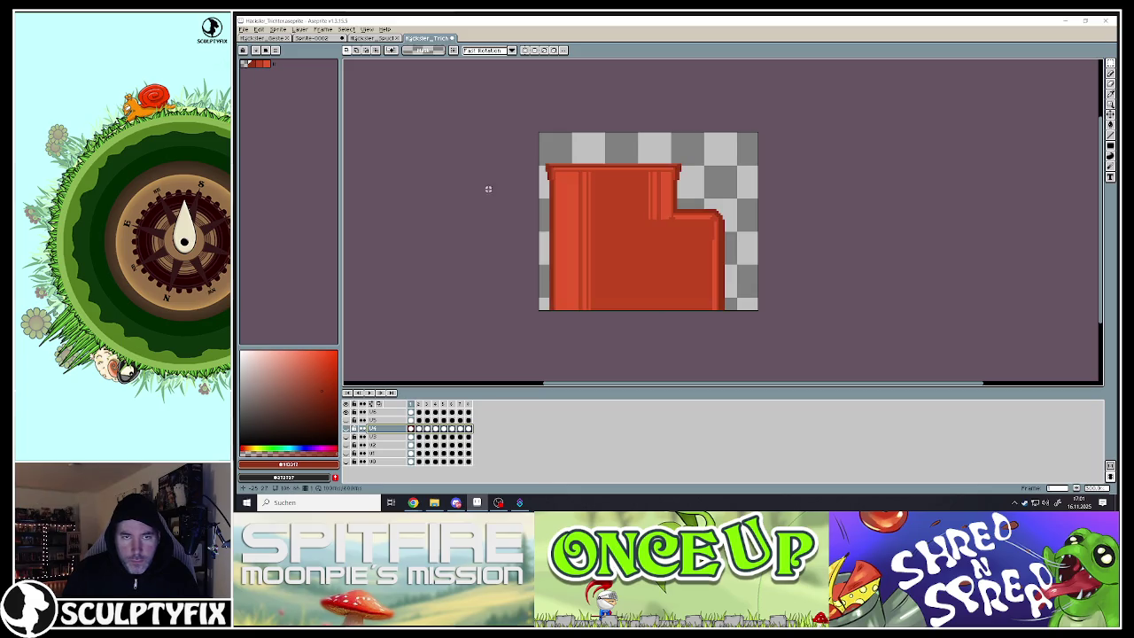
# - Move the funnel's left section about 8 px left on the top layer and stretch the strip to close the gap
pyautogui.moveTo(511, 138)
pyautogui.mouseDown()
pyautogui.moveTo(609, 335)
pyautogui.moveTo(615, 319)
pyautogui.mouseUp()
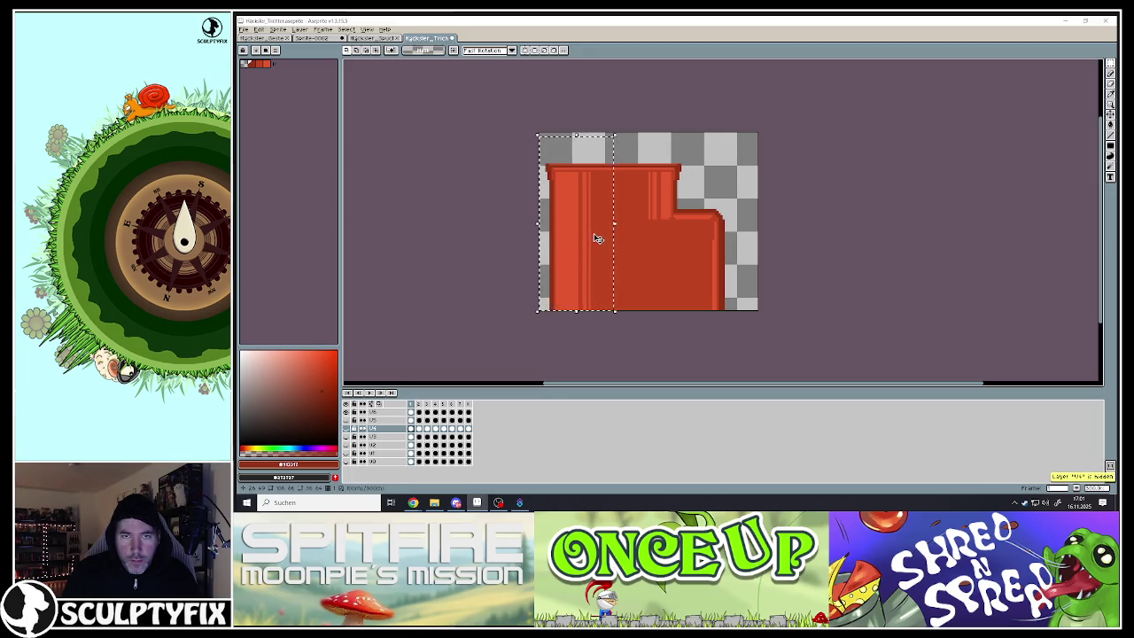
pyautogui.click(411, 412)
pyautogui.moveTo(577, 263); pyautogui.dragTo(572, 264)
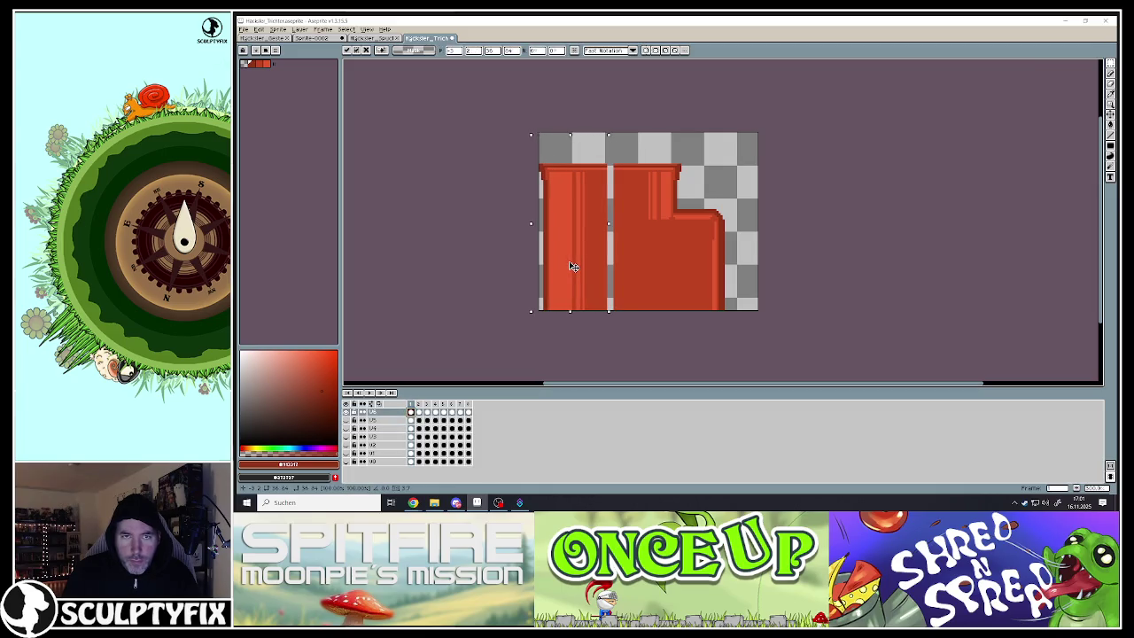
pyautogui.click(496, 253)
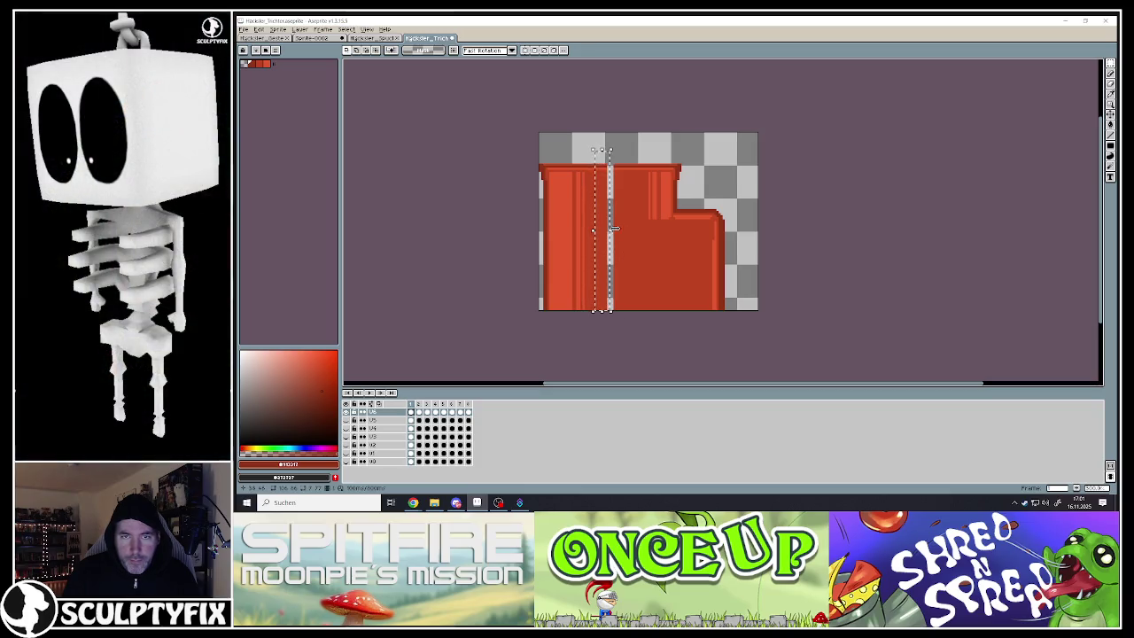
pyautogui.moveTo(613, 228); pyautogui.dragTo(618, 234)
pyautogui.click(574, 182)
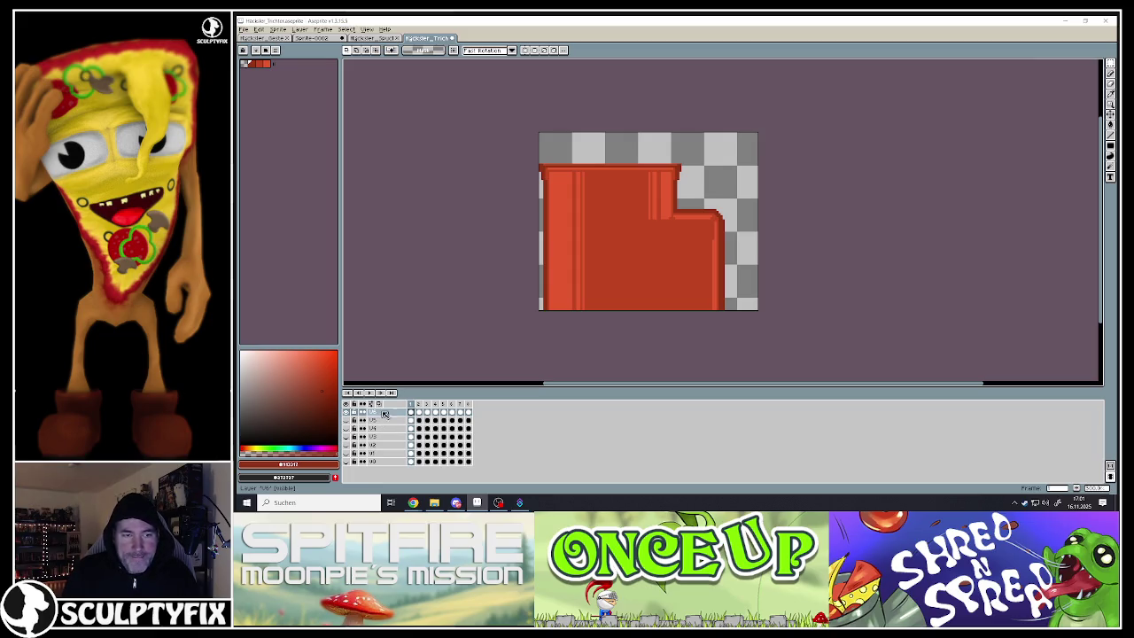
# - Flick through the timeline frames to find the empty ones, then return to frame 1
pyautogui.click(418, 413)
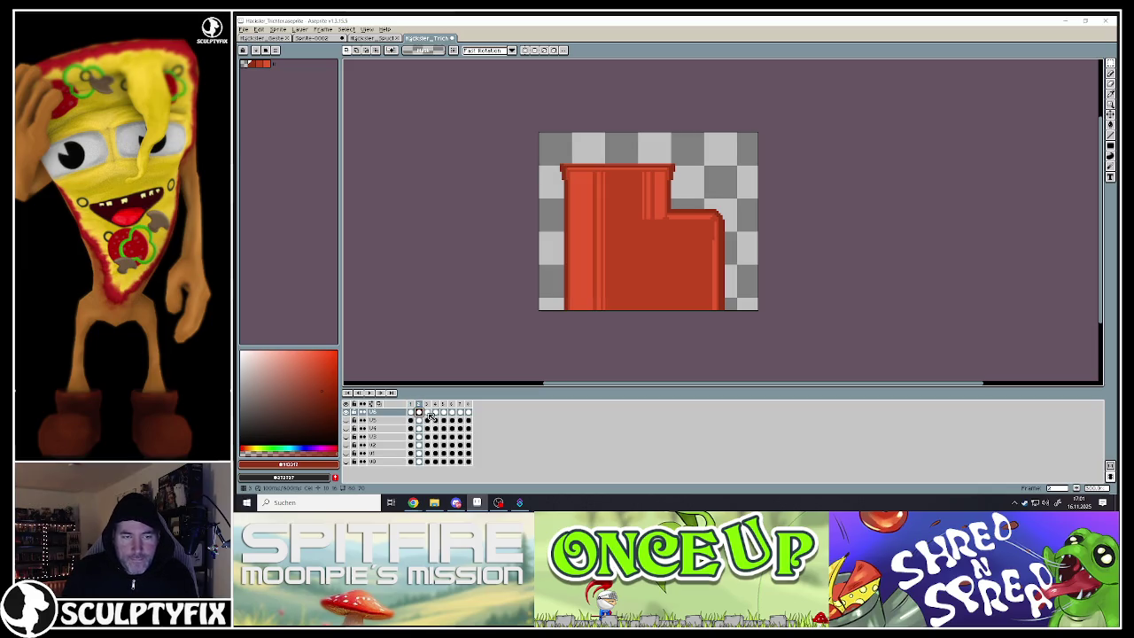
pyautogui.click(427, 412)
pyautogui.click(435, 413)
pyautogui.click(444, 412)
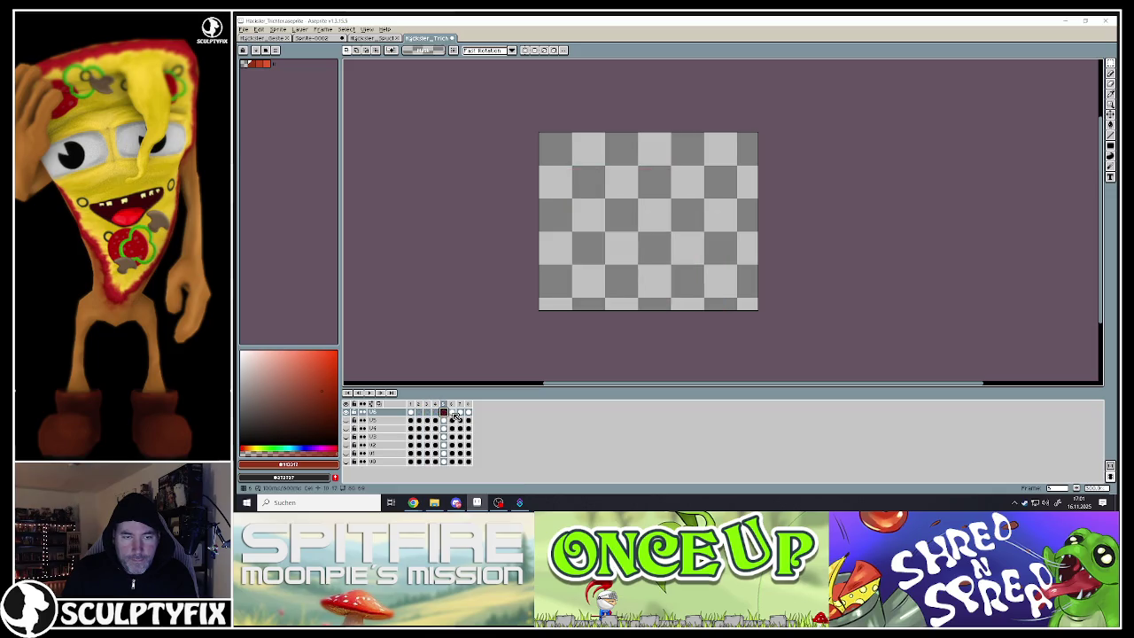
pyautogui.click(452, 412)
pyautogui.click(459, 412)
pyautogui.click(467, 412)
pyautogui.click(460, 412)
pyautogui.click(467, 413)
pyautogui.click(411, 412)
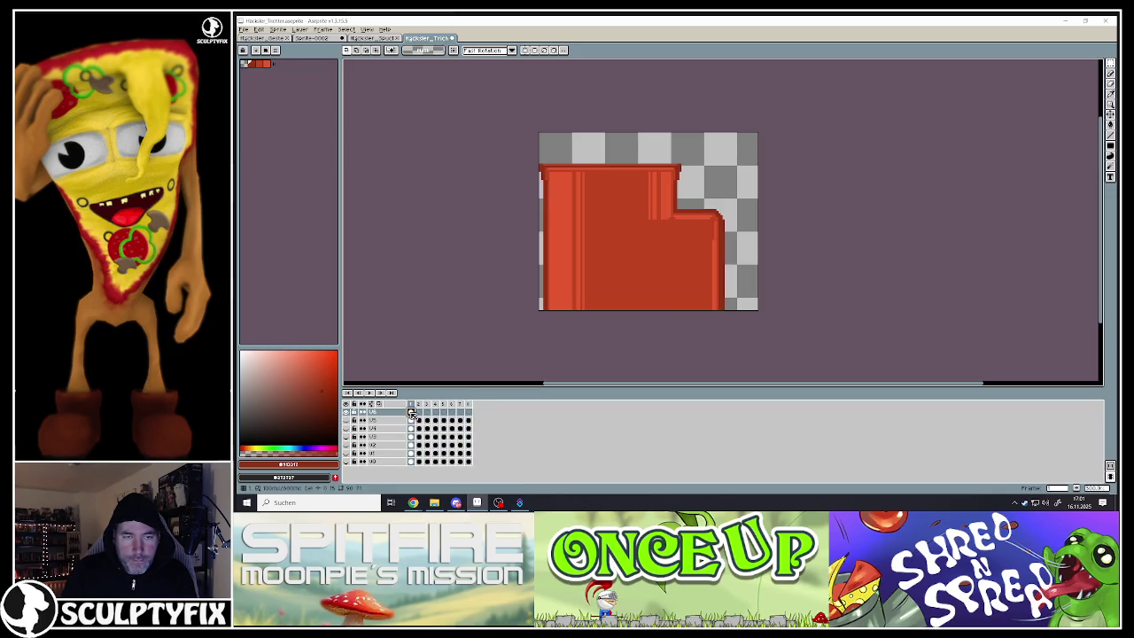
# - Select the whole frame 1 funnel and paste it into each later frame through frame 7
pyautogui.hotkey('ctrl', 'a')
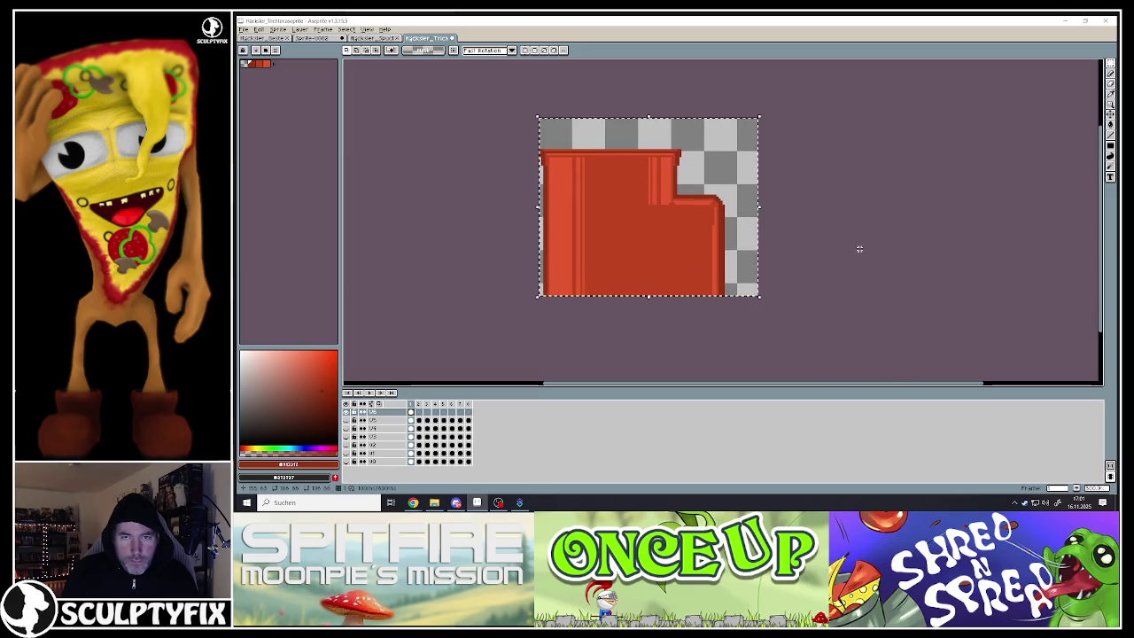
pyautogui.click(422, 413)
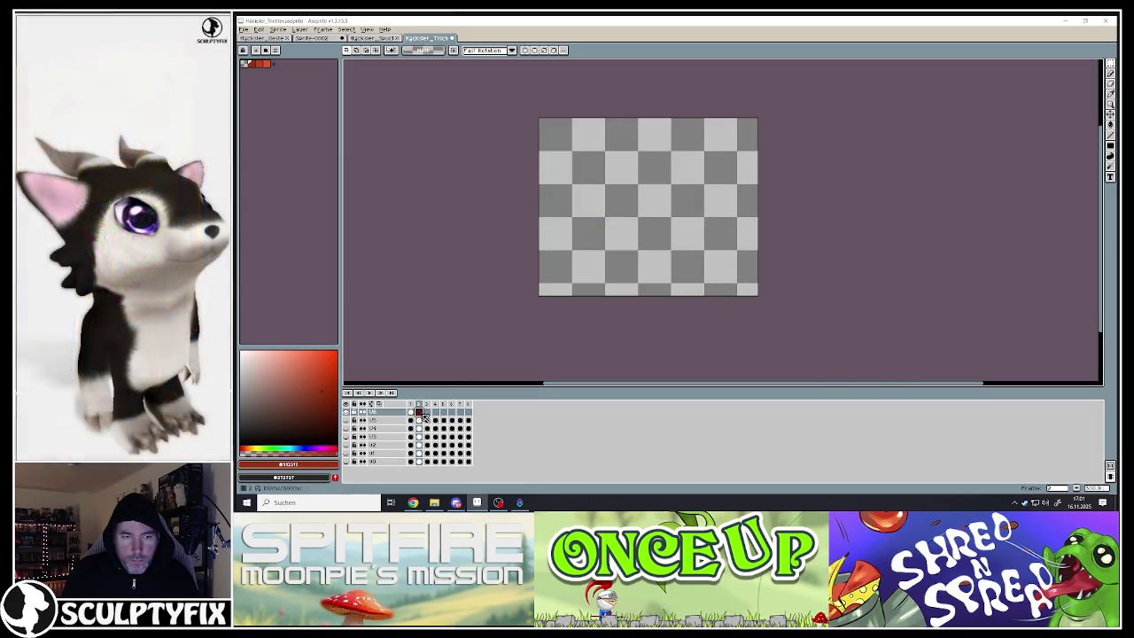
pyautogui.hotkey('ctrl', 'v')
pyautogui.click(427, 412)
pyautogui.hotkey('ctrl', 'v')
pyautogui.click(435, 413)
pyautogui.hotkey('ctrl', 'v')
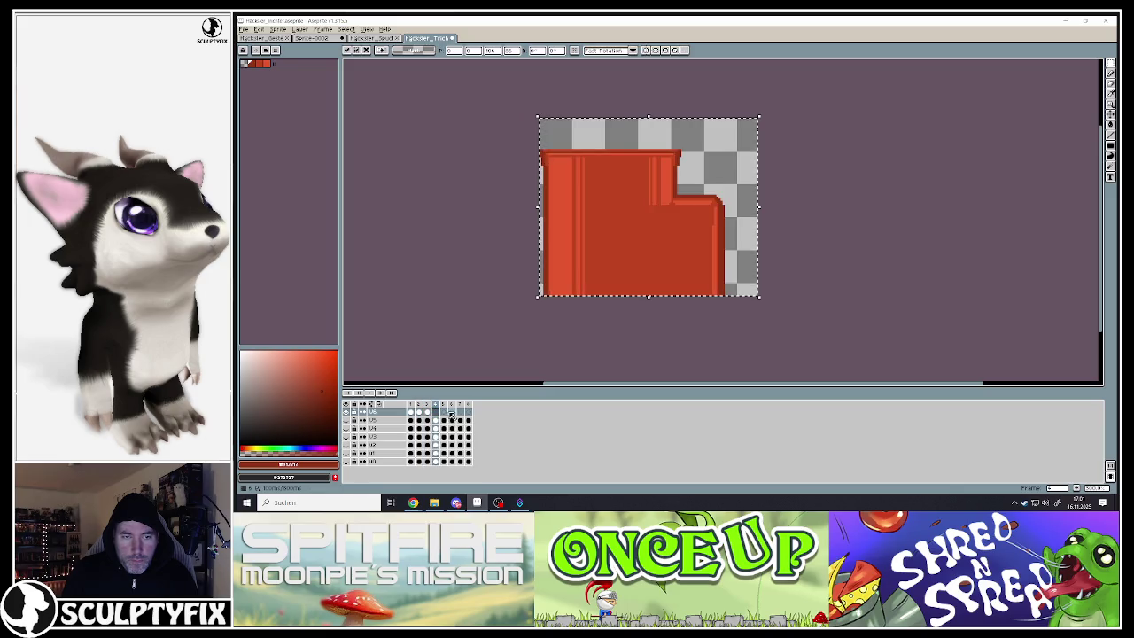
pyautogui.click(443, 413)
pyautogui.hotkey('ctrl', 'v')
pyautogui.click(451, 413)
pyautogui.hotkey('ctrl', 'v')
pyautogui.click(460, 413)
pyautogui.hotkey('ctrl', 'v')
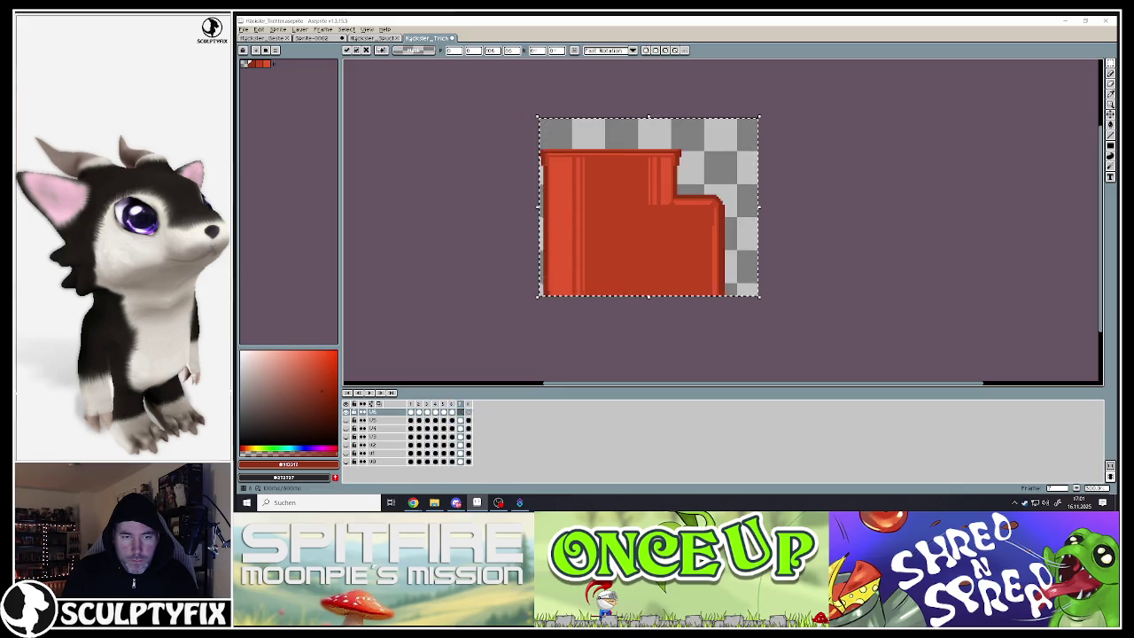
pyautogui.hotkey('ctrl', 'd')
pyautogui.scroll(1, 678, 139)
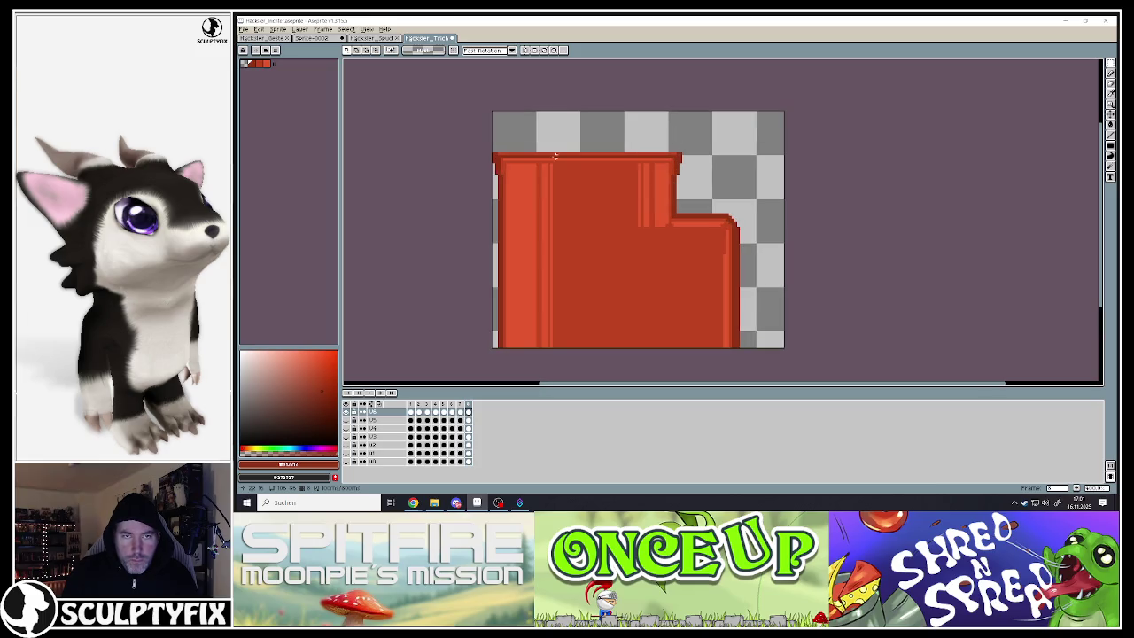
# - Paste the funnel into frame 3 and commit it
pyautogui.hotkey('ctrl', 'a')
pyautogui.click(420, 412)
pyautogui.click(427, 413)
pyautogui.hotkey('ctrl', 'v')
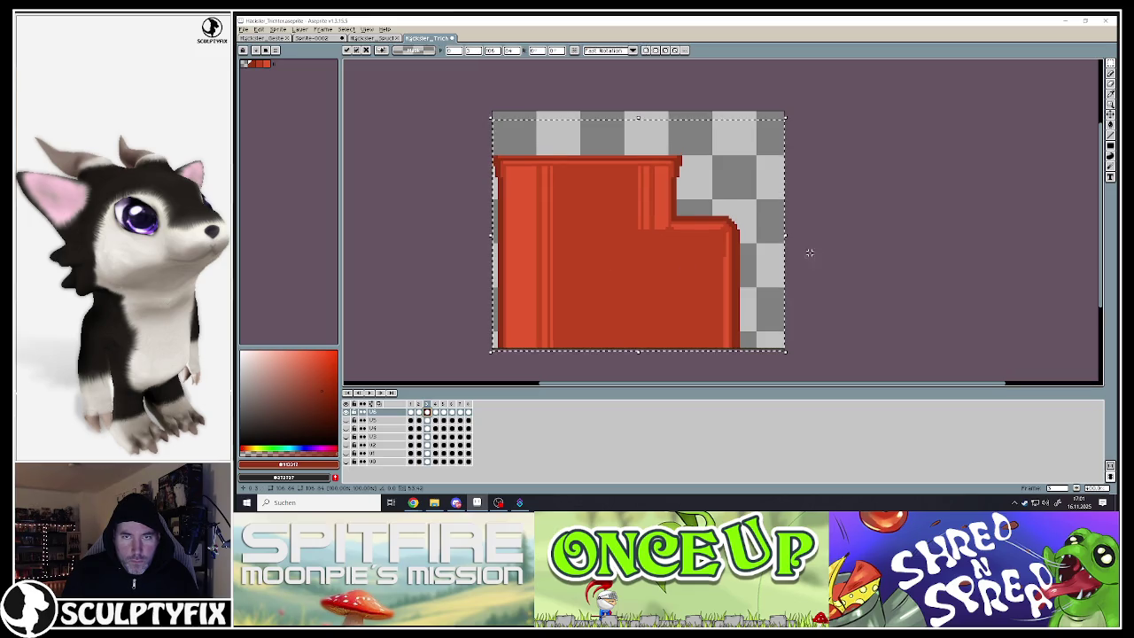
pyautogui.press('Return')
# - Paste the funnel into frame 4 and lower it a few pixels
pyautogui.click(440, 415)
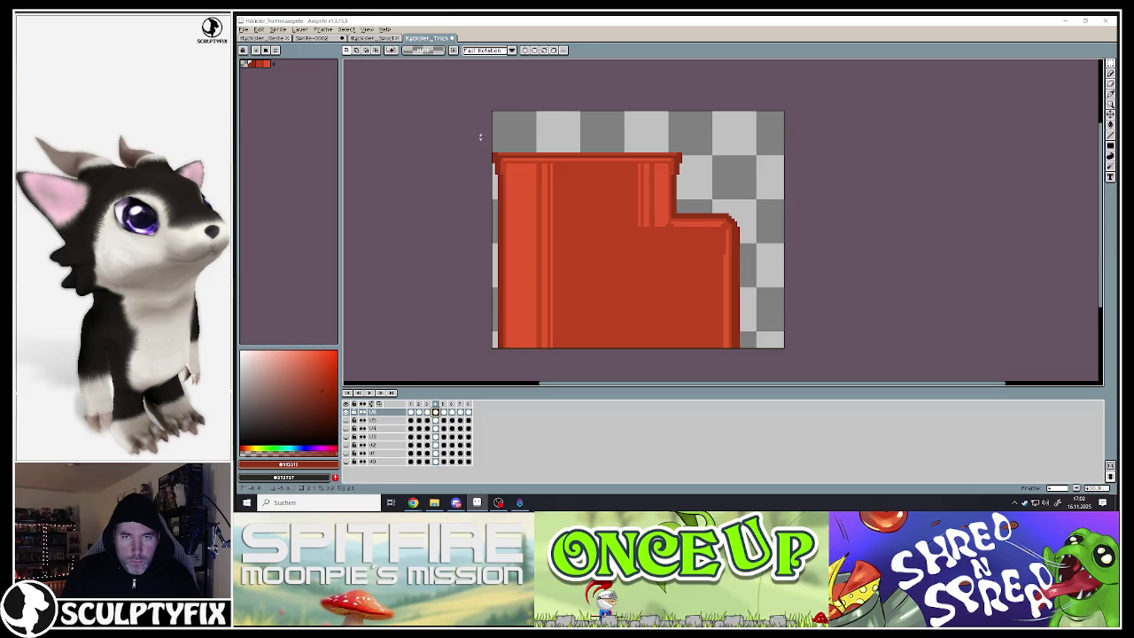
pyautogui.hotkey('ctrl', 'v')
pyautogui.moveTo(693, 233); pyautogui.dragTo(693, 240)
pyautogui.press('Return')
# - Lower the funnel about 8 px in frames 5 and 6
pyautogui.click(444, 412)
pyautogui.moveTo(493, 92)
pyautogui.mouseDown()
pyautogui.moveTo(540, 146)
pyautogui.moveTo(890, 378)
pyautogui.mouseUp()
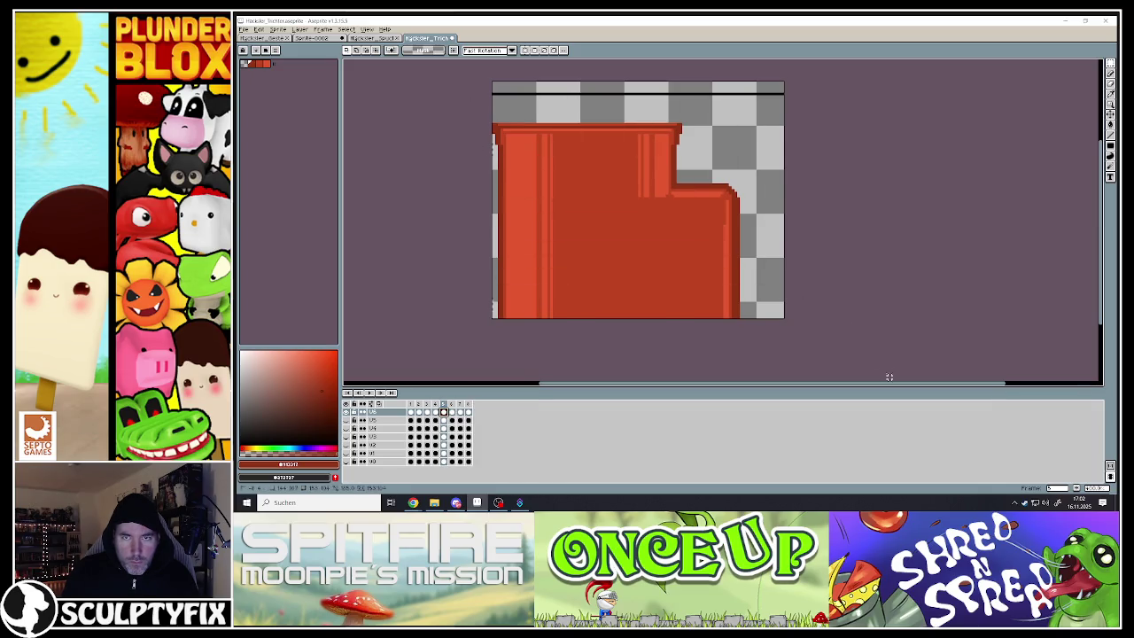
pyautogui.moveTo(711, 250); pyautogui.dragTo(712, 259)
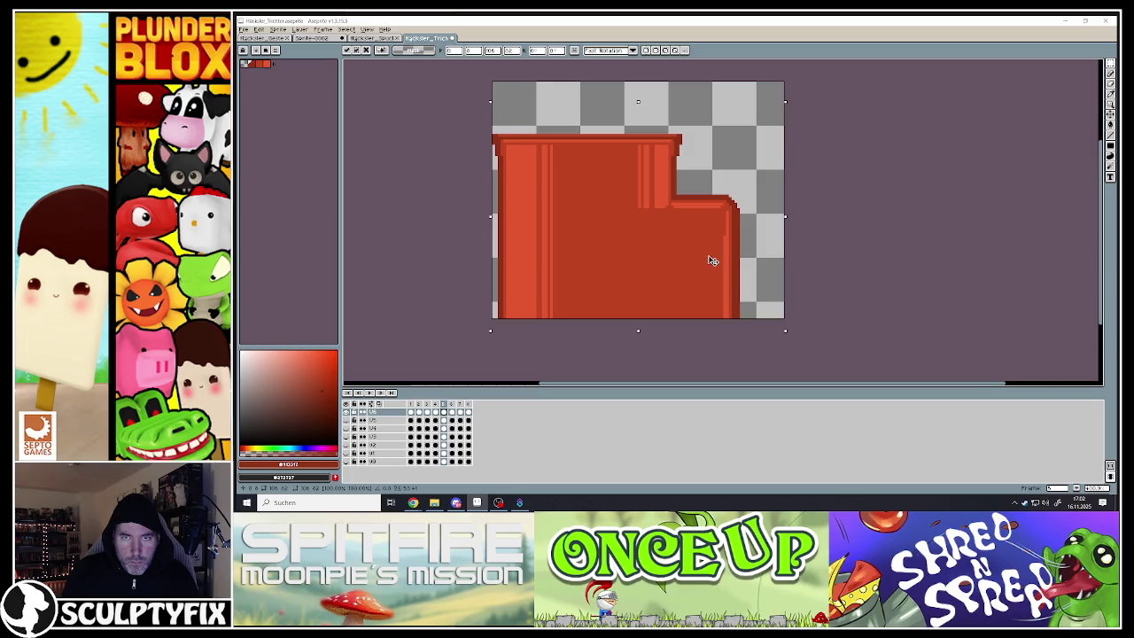
pyautogui.press('Return')
pyautogui.click(452, 412)
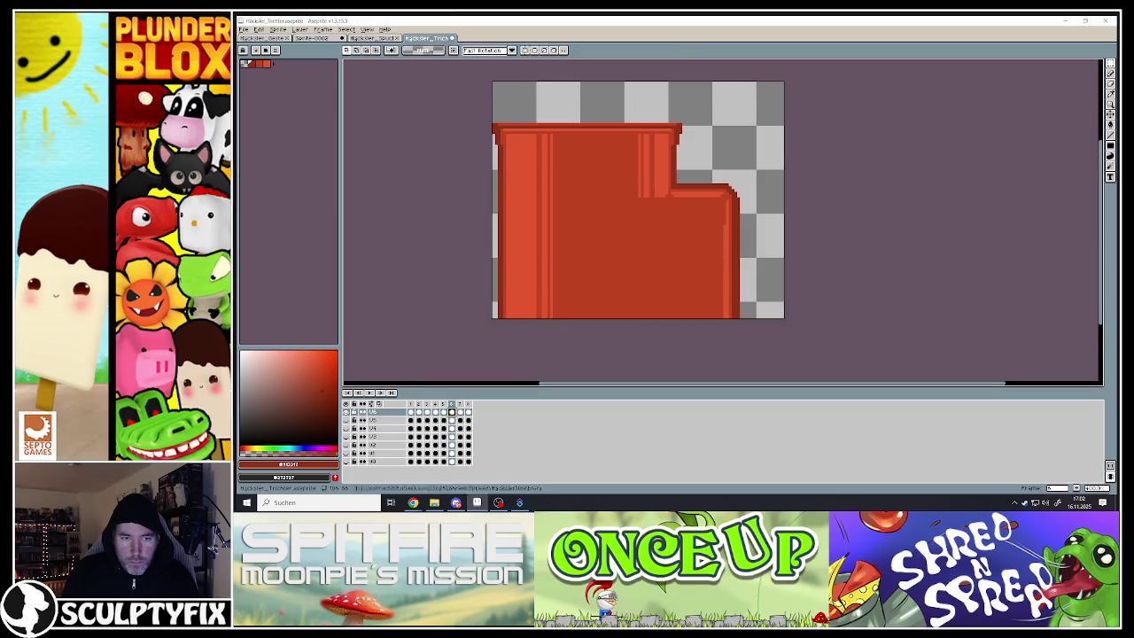
pyautogui.moveTo(493, 107); pyautogui.dragTo(828, 361)
pyautogui.moveTo(679, 272); pyautogui.dragTo(680, 280)
pyautogui.press('Return')
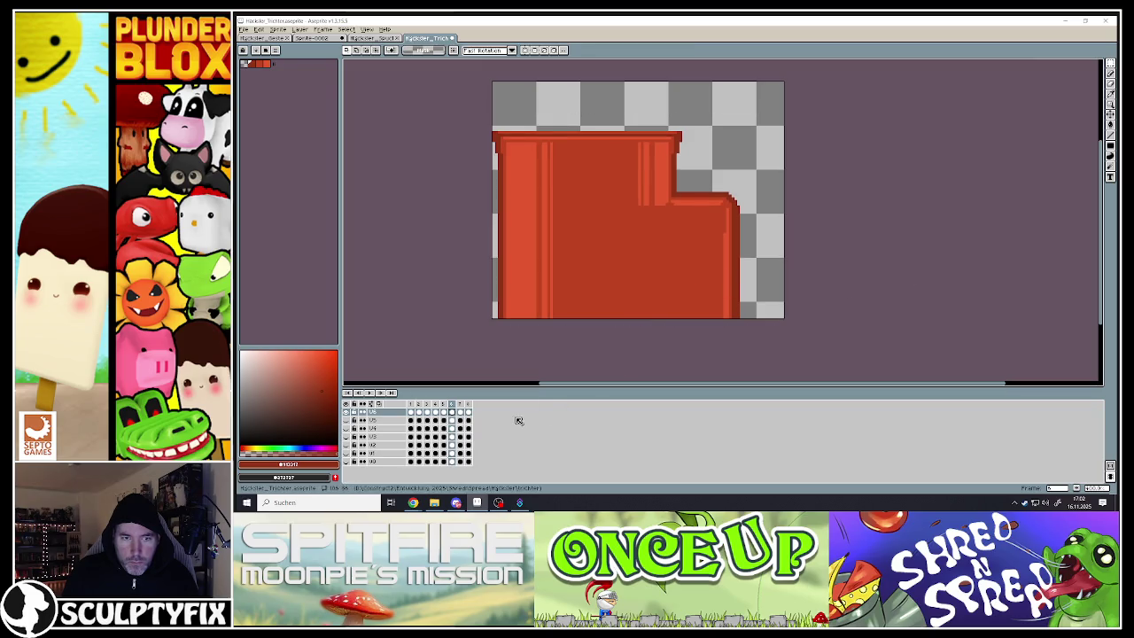
# - Nudge frame 7's funnel down one pixel, then step through the later frames to check the motion
pyautogui.click(460, 412)
pyautogui.moveTo(493, 108); pyautogui.dragTo(789, 323)
pyautogui.press('Down')
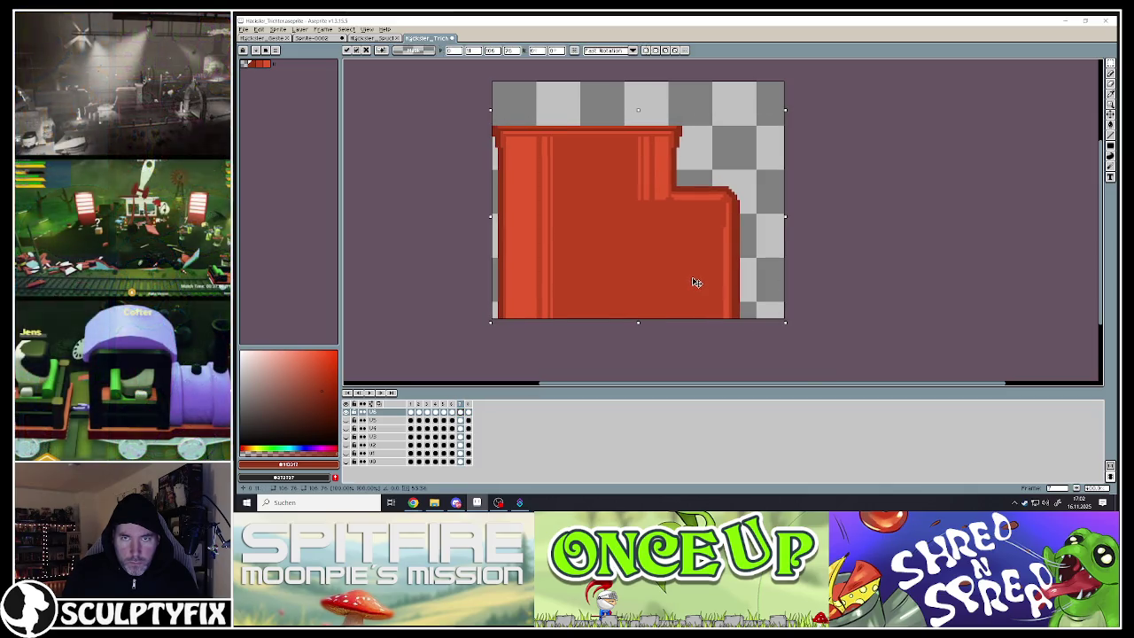
pyautogui.press('Return')
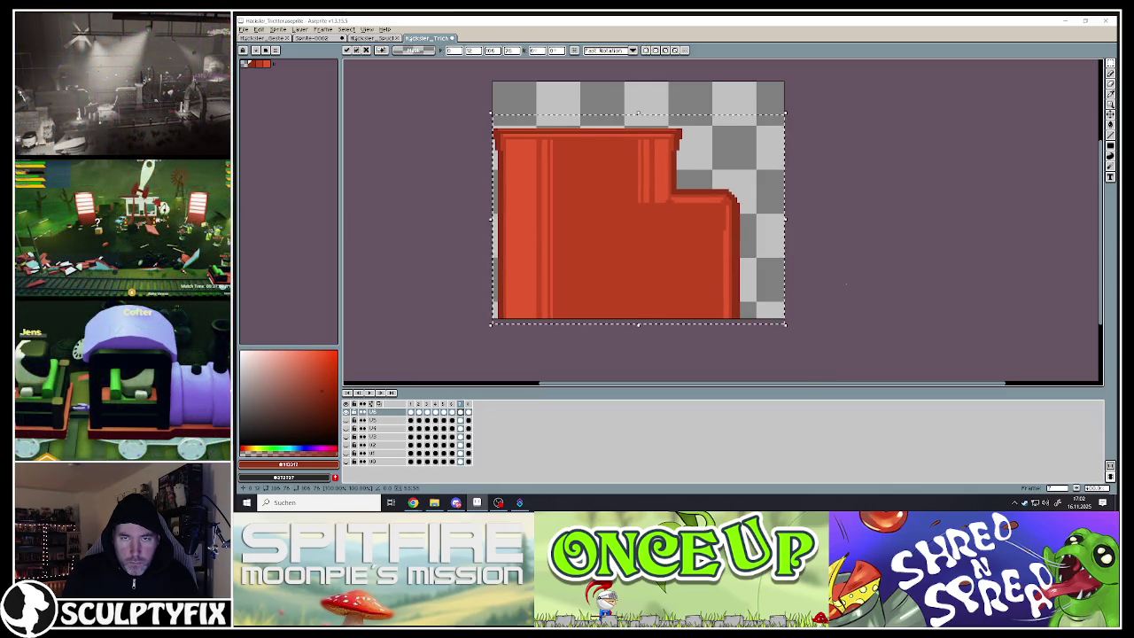
pyautogui.click(461, 412)
pyautogui.click(444, 405)
pyautogui.click(451, 405)
pyautogui.click(460, 405)
pyautogui.click(468, 405)
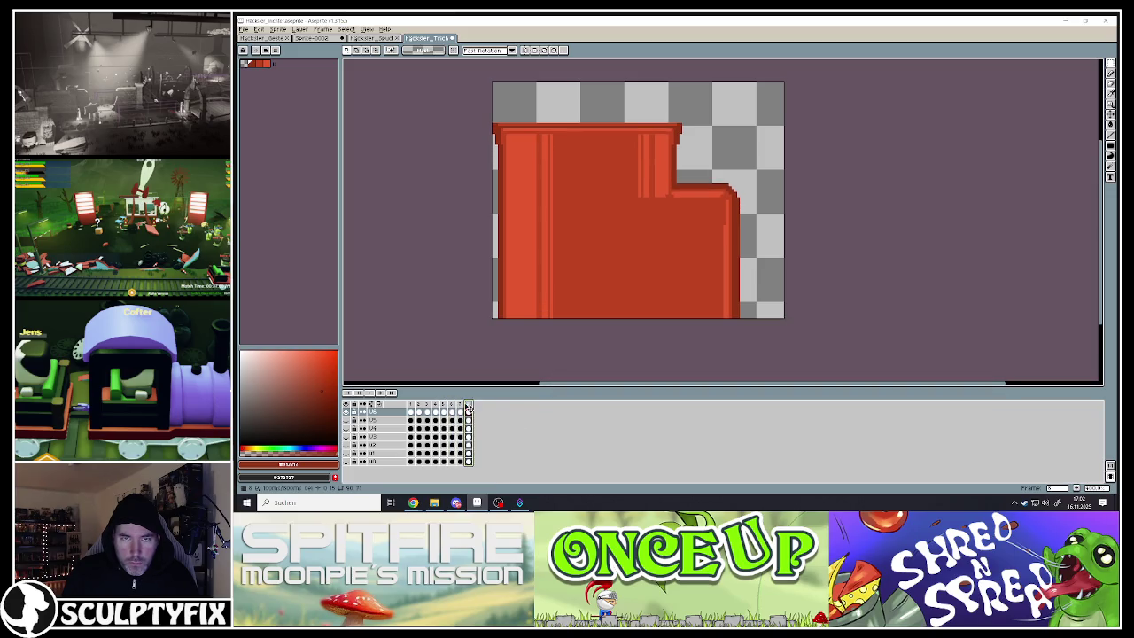
# - Select the whole sprite and commit a transform of its pixels
pyautogui.scroll(-2, 470, 108)
pyautogui.hotkey('ctrl', 'a')
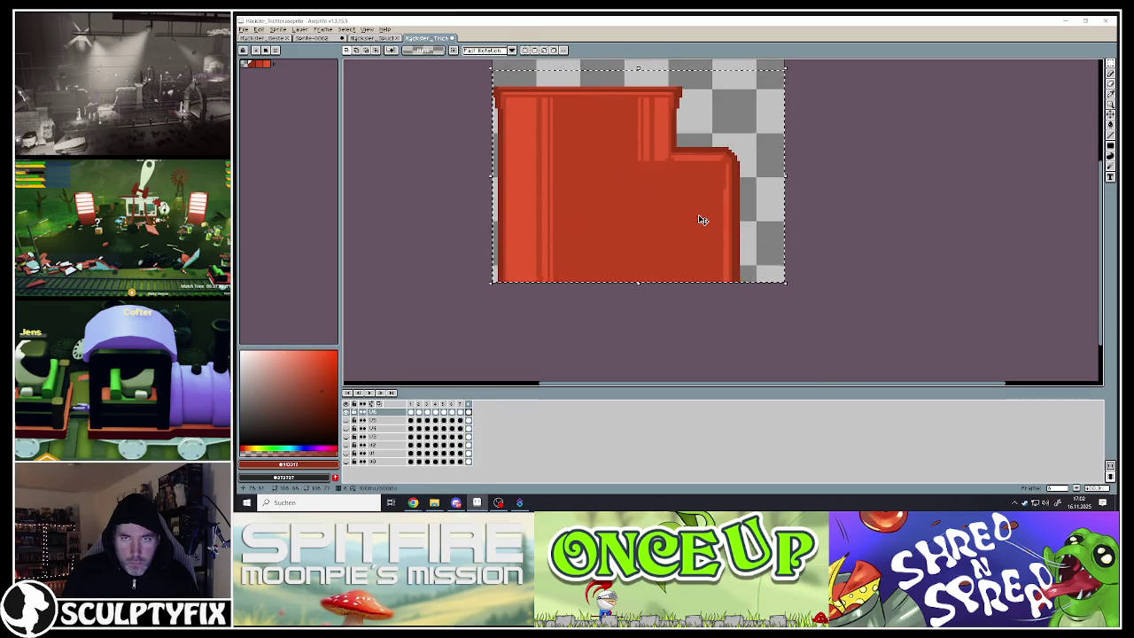
pyautogui.click(702, 220)
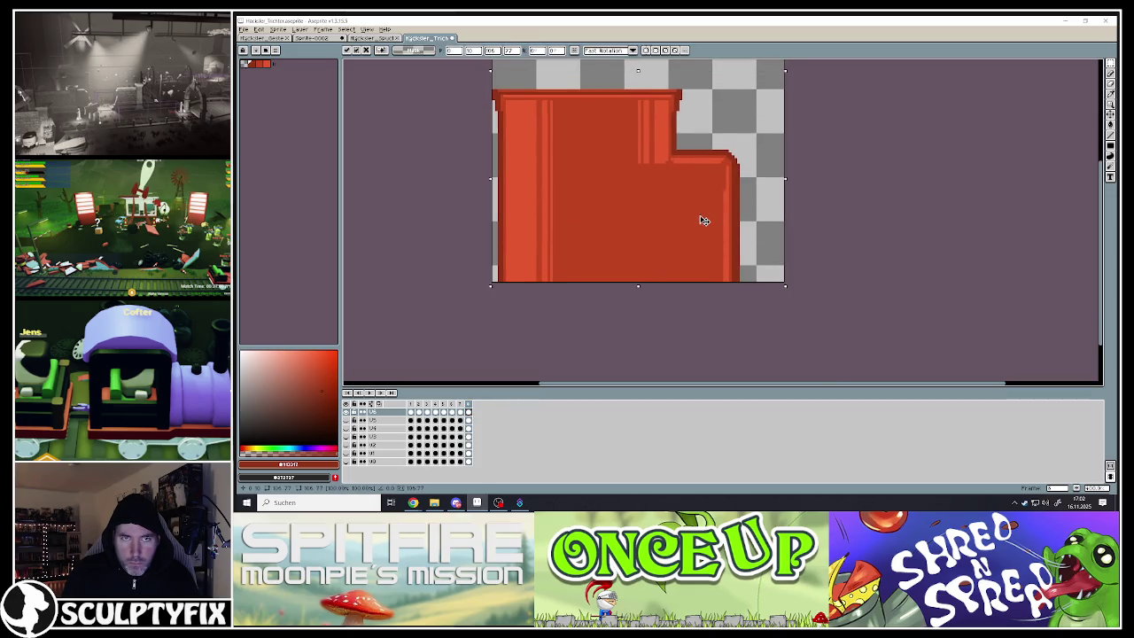
pyautogui.press('Return')
pyautogui.scroll(-1, 753, 293)
pyautogui.scroll(1, 752, 242)
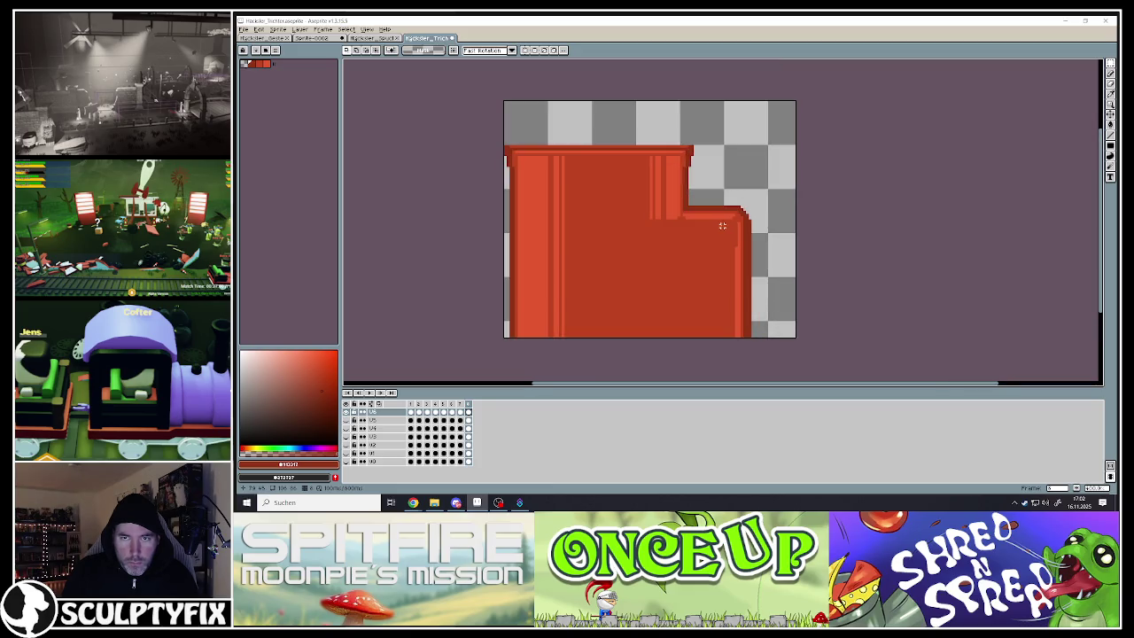
# - Play the funnel animation, stop it, and return to frame 1
pyautogui.click(370, 394)
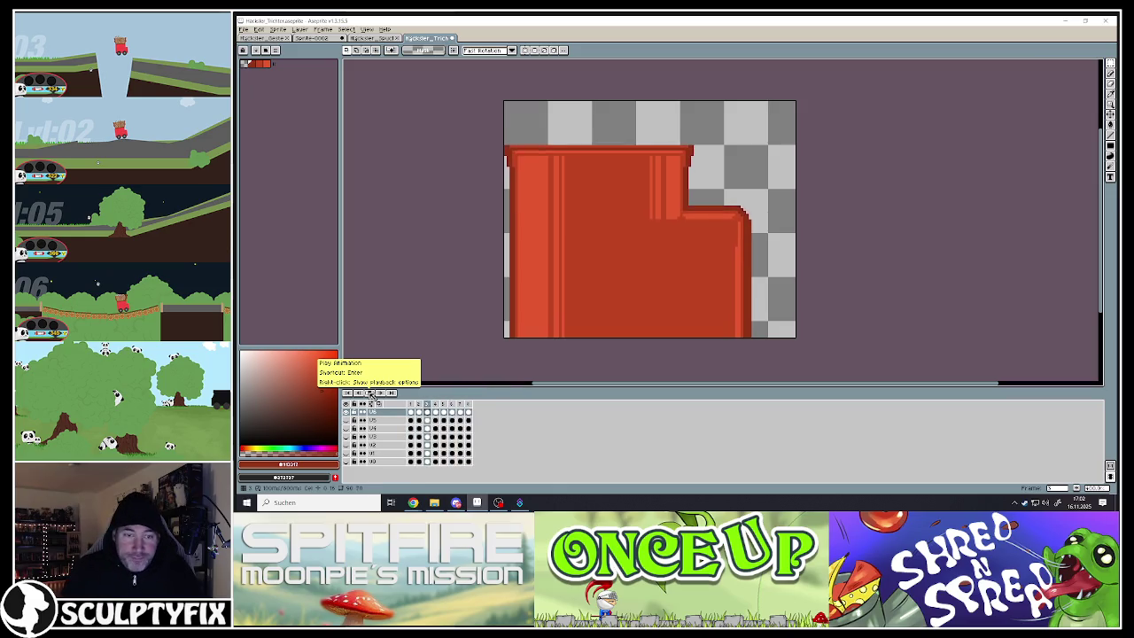
pyautogui.click(370, 395)
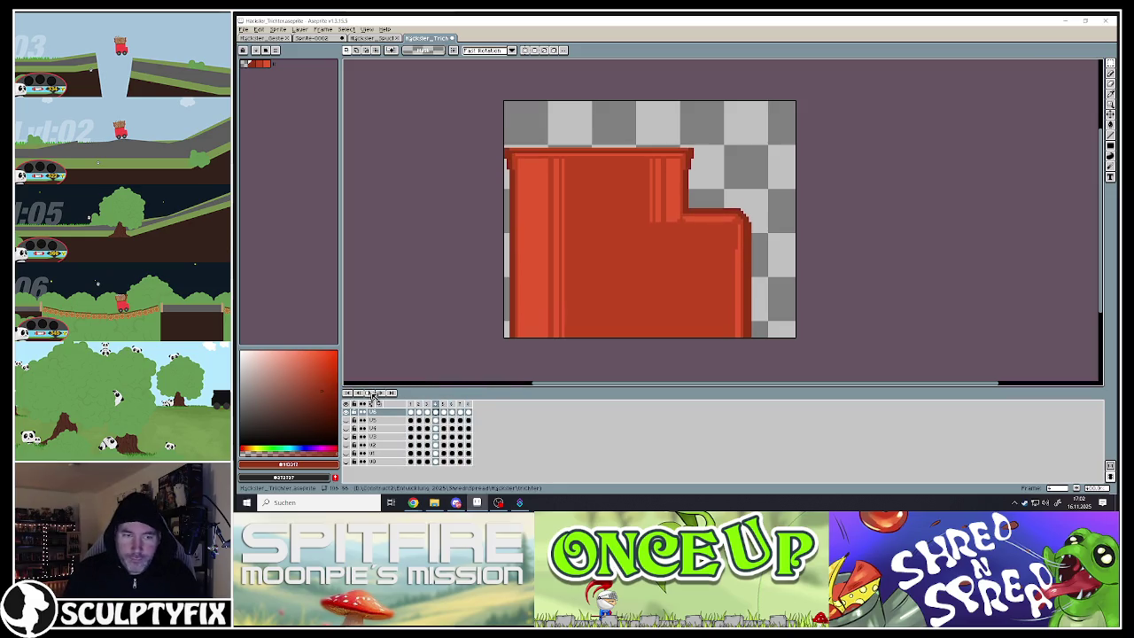
pyautogui.click(412, 404)
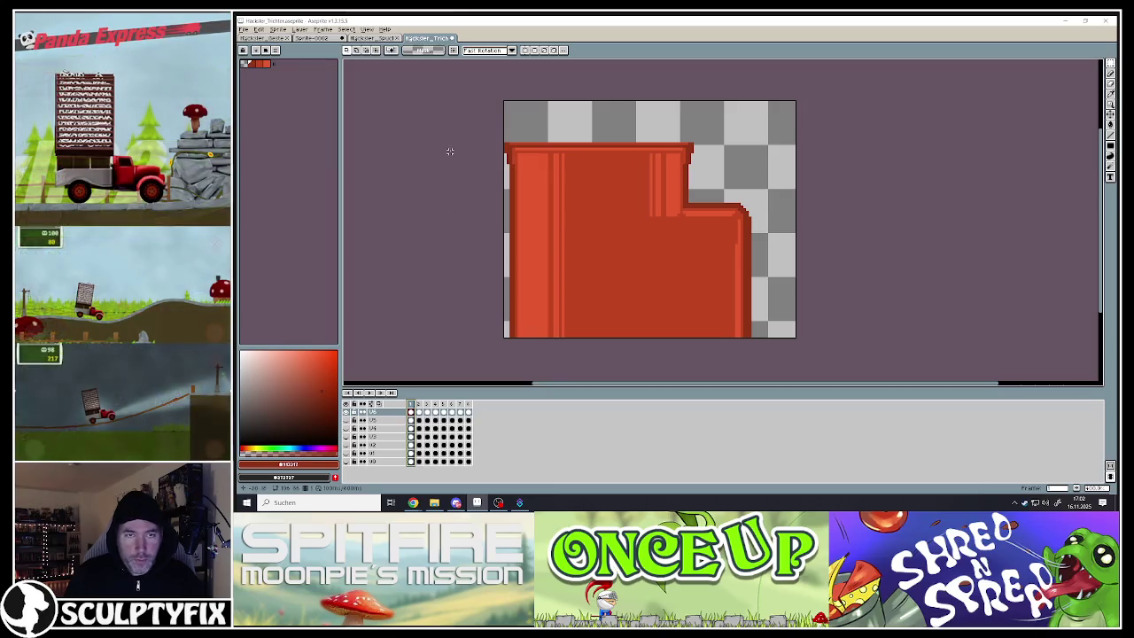
pyautogui.click(244, 29)
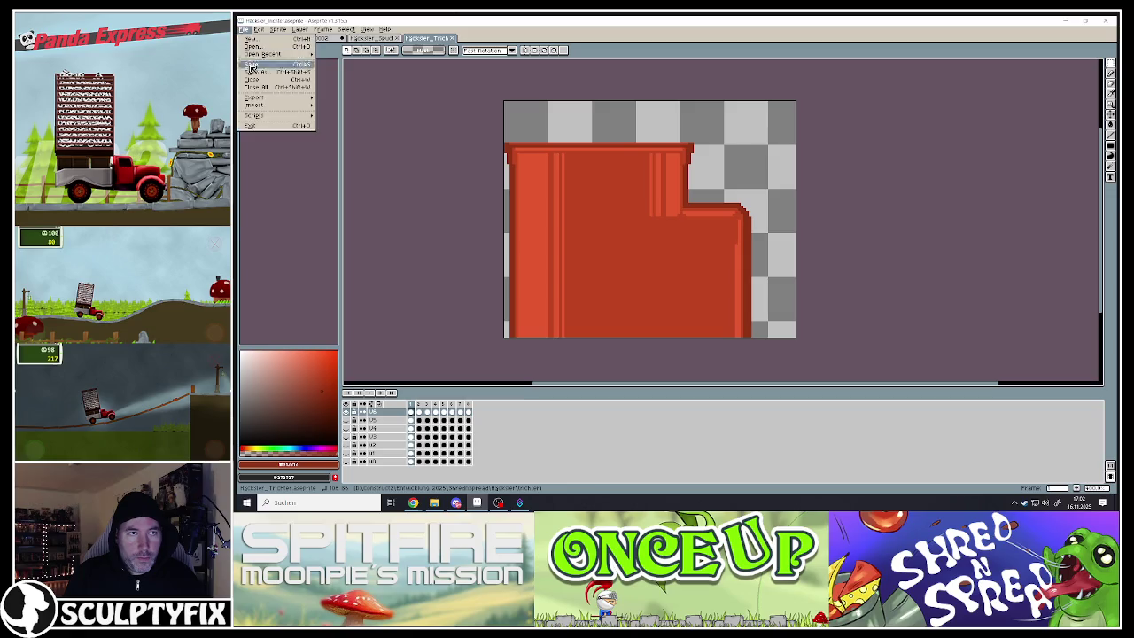
# - Export the frames as Häcksler_Trichter_V6_01.png, accept the layers warning, and show the desktop
pyautogui.moveTo(256, 99)
pyautogui.click(364, 98)
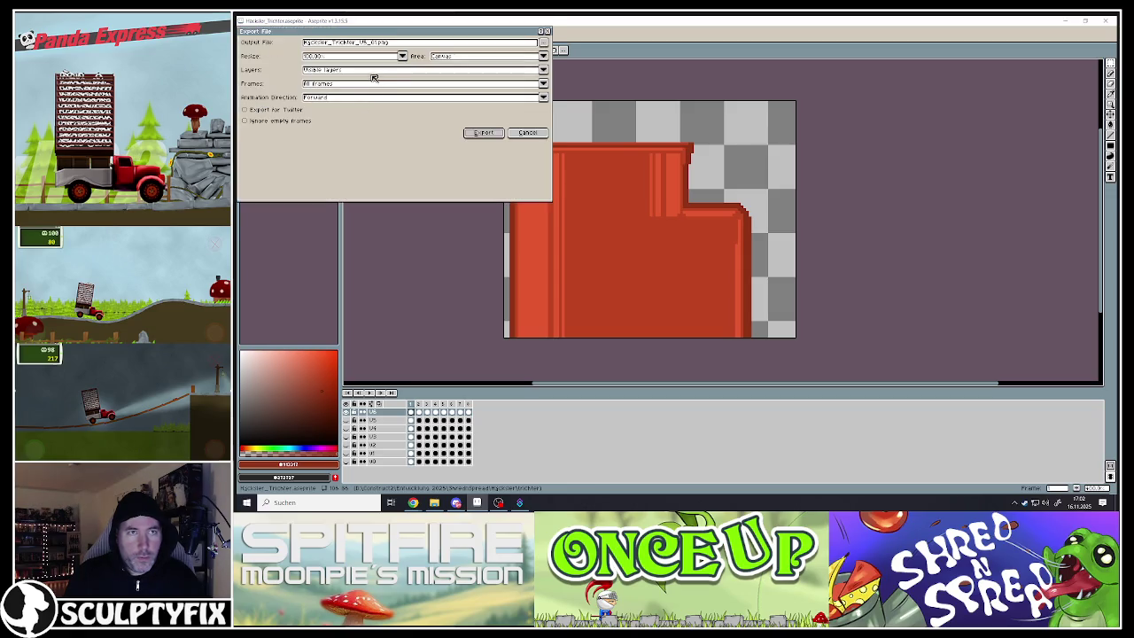
pyautogui.click(361, 43)
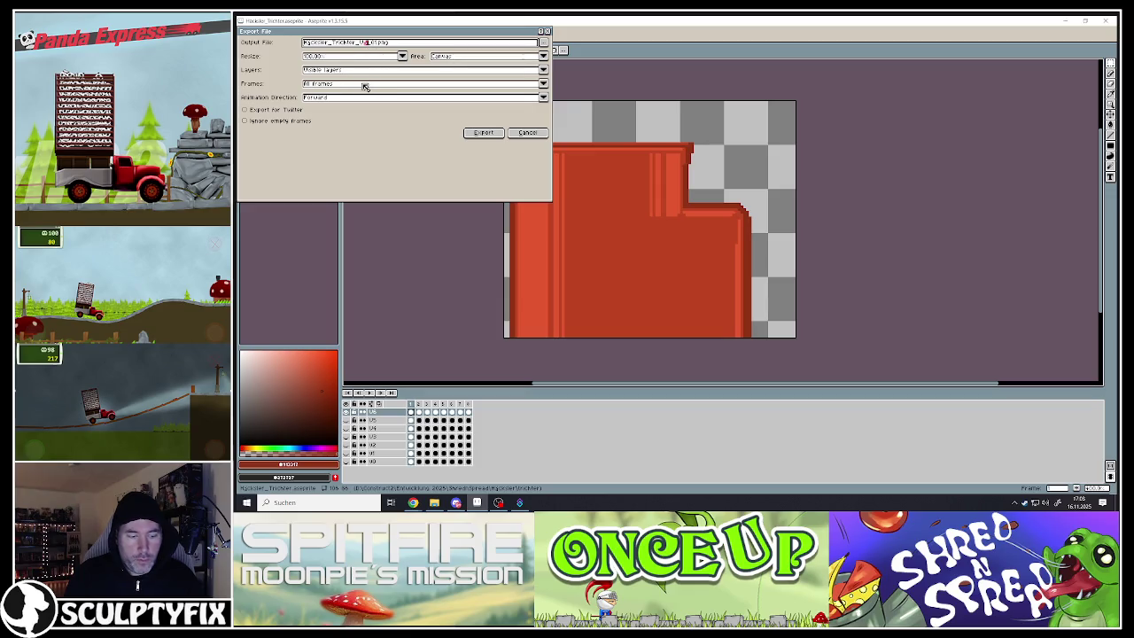
pyautogui.click(481, 133)
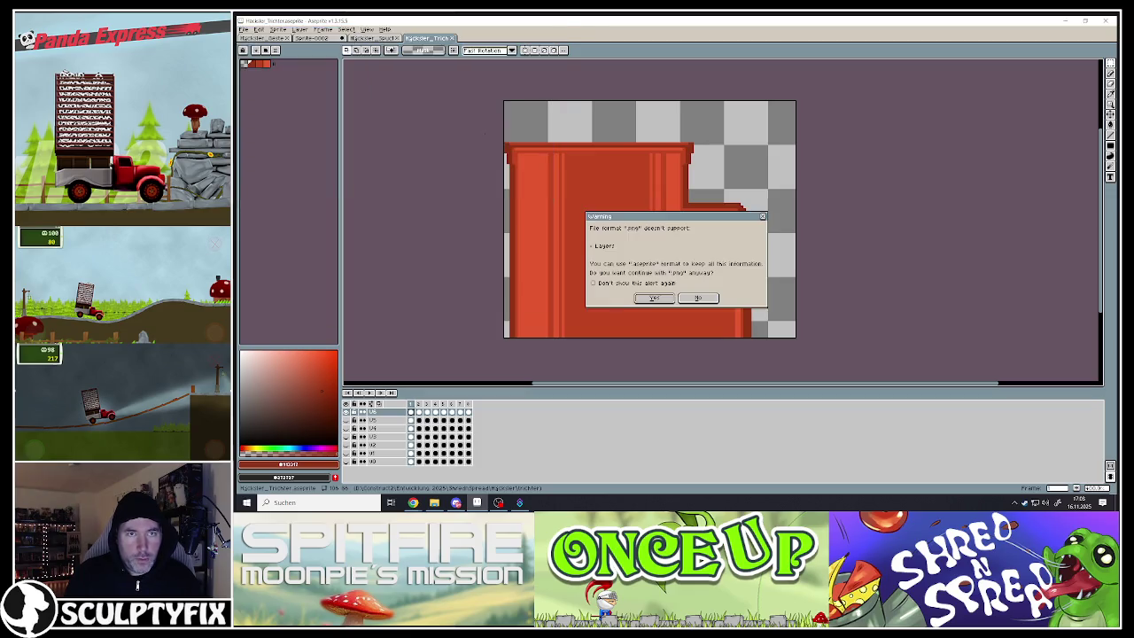
pyautogui.click(654, 280)
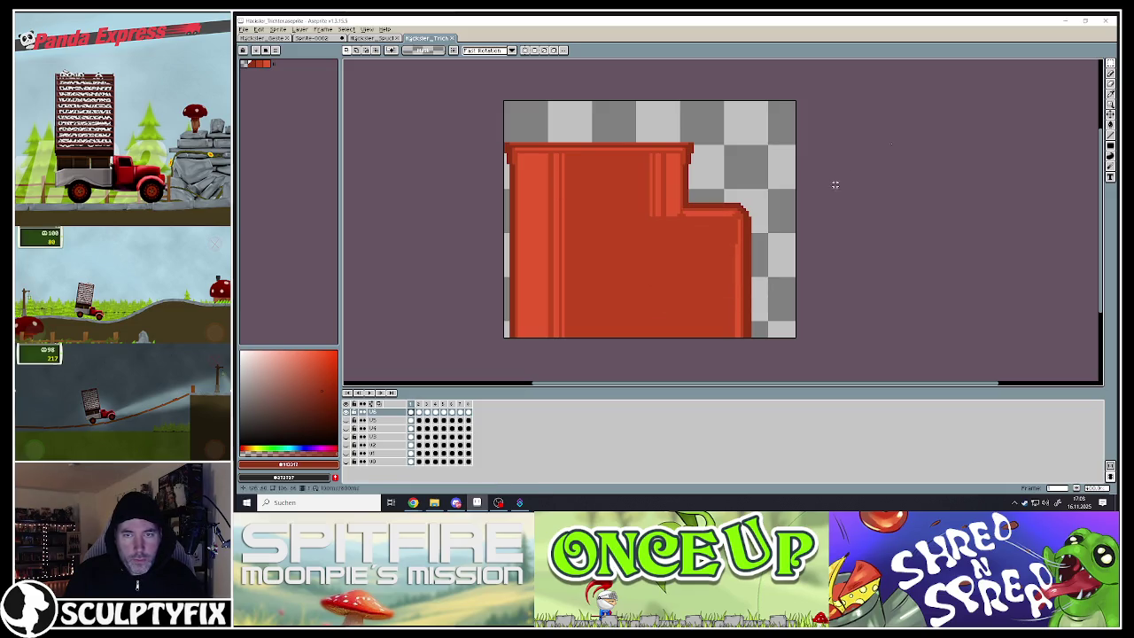
pyautogui.press('super+d')
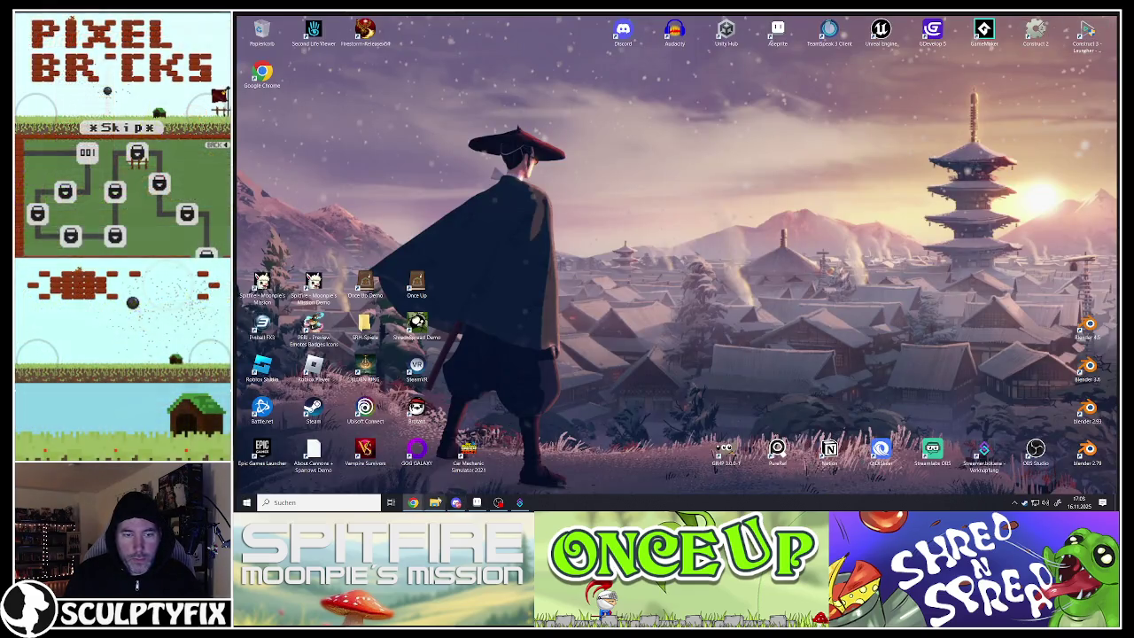
# - Return to Construct, switch to Level_4, and open the funnel's animations editor
pyautogui.moveTo(413, 503)
pyautogui.click(459, 466)
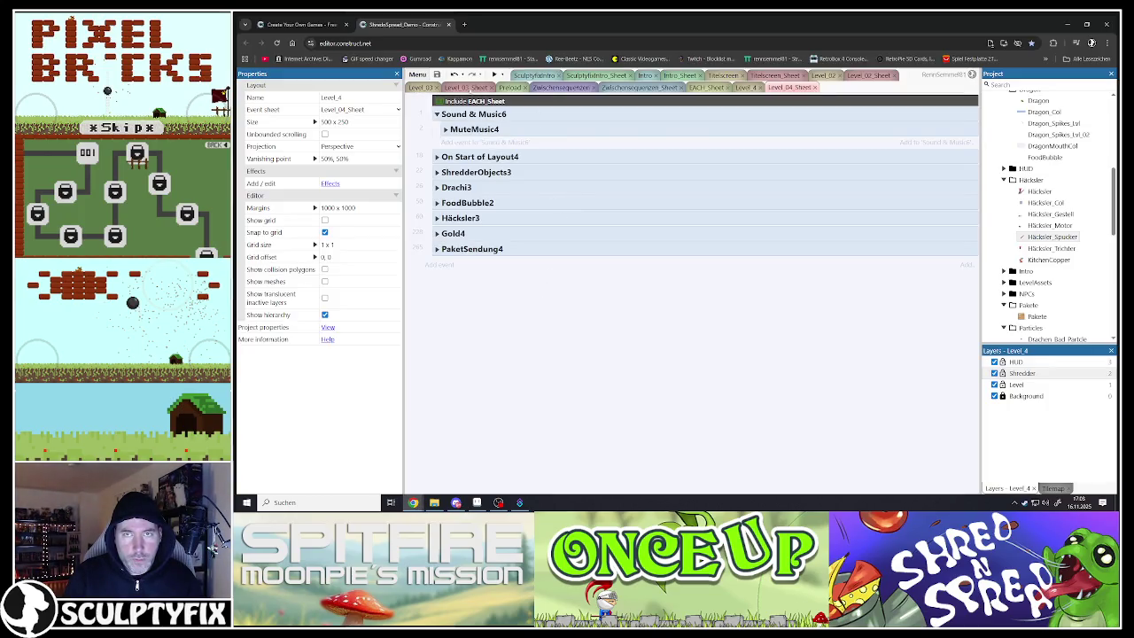
pyautogui.click(756, 89)
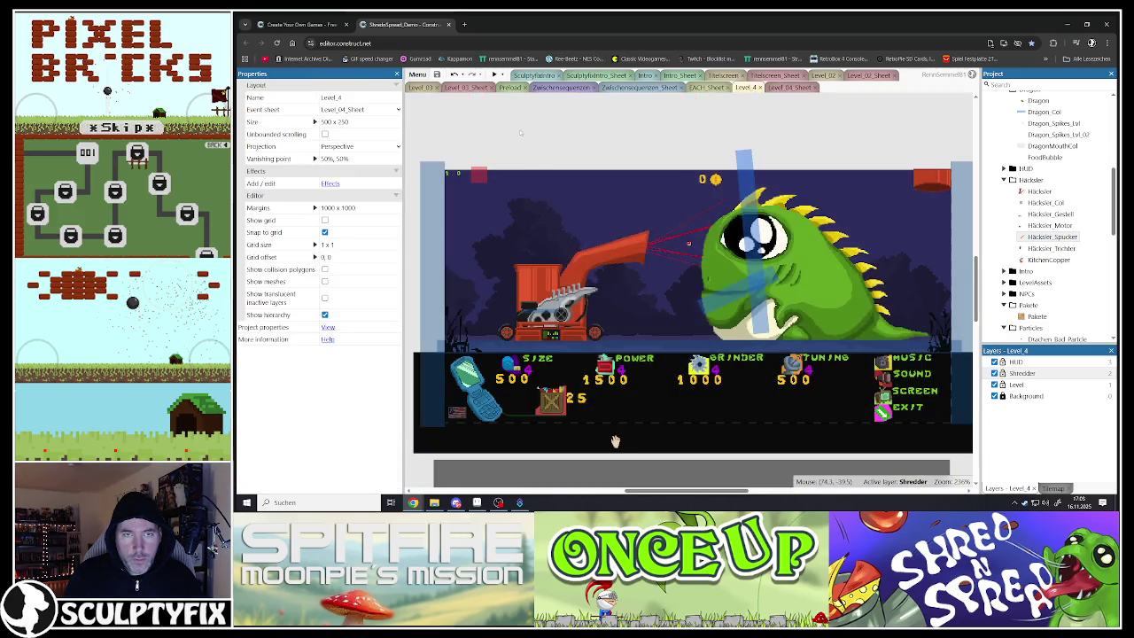
pyautogui.click(520, 270)
pyautogui.click(518, 262)
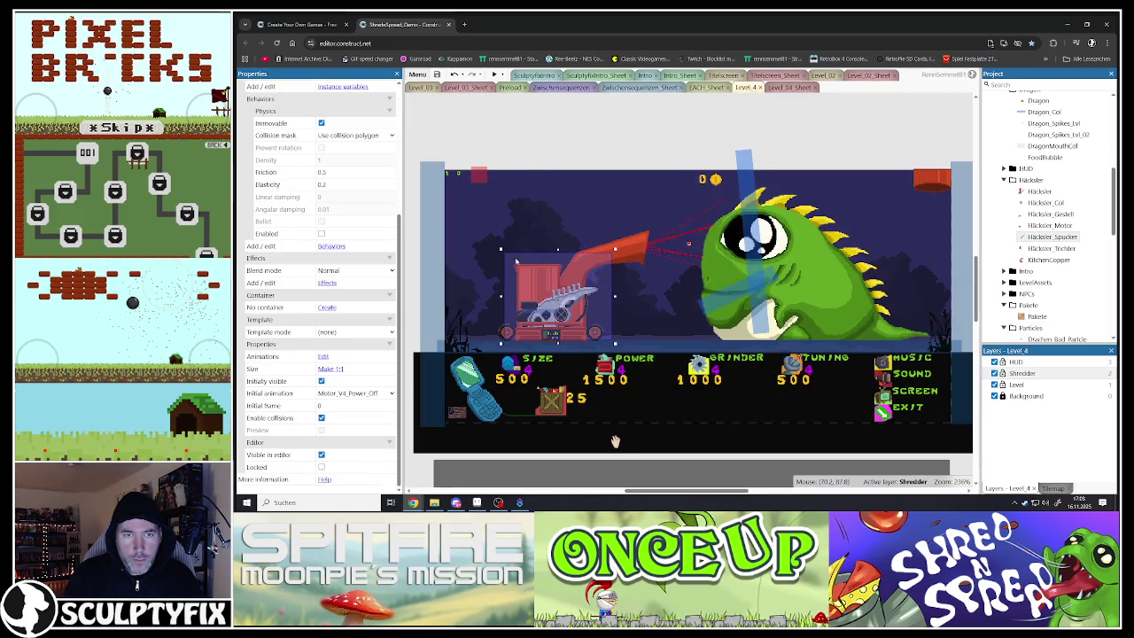
pyautogui.click(509, 254)
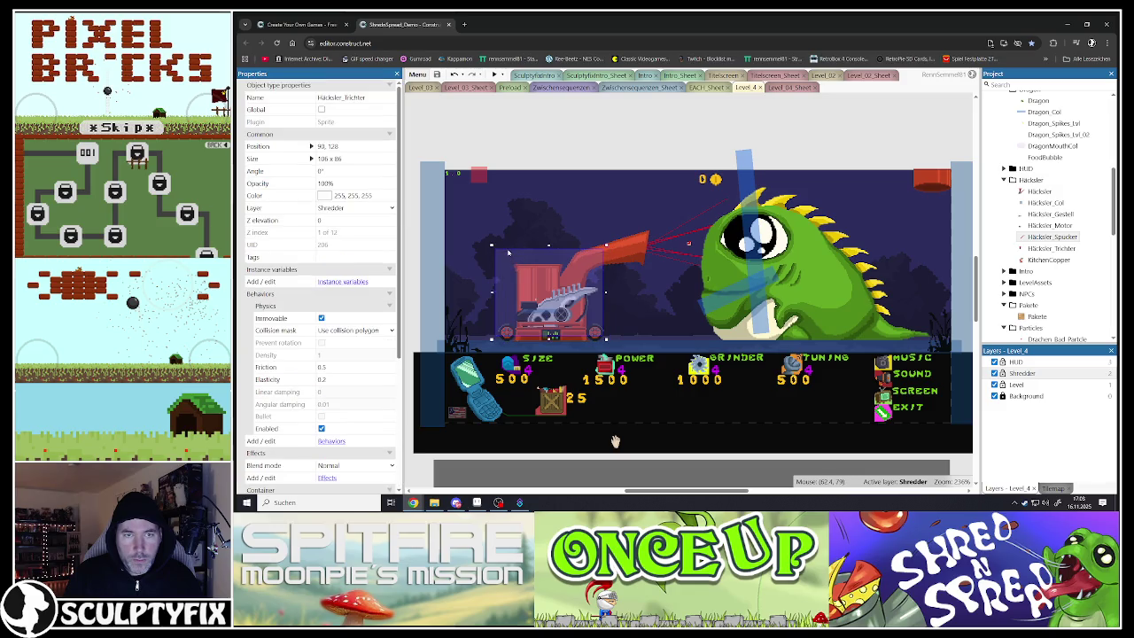
pyautogui.doubleClick(509, 253)
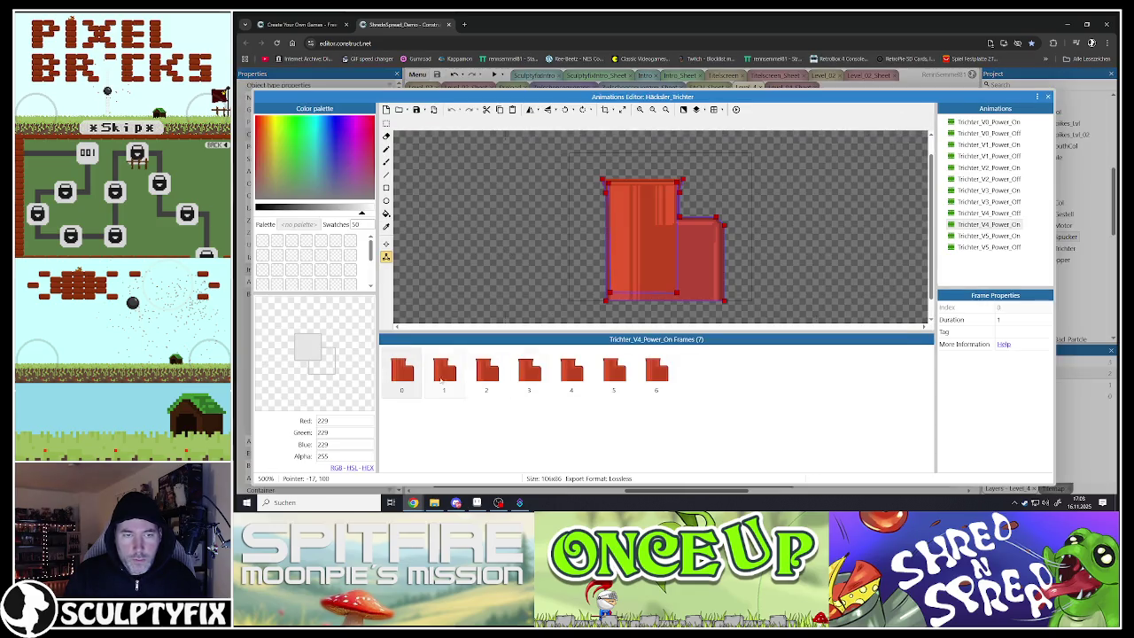
# - Duplicate both V5 animations and rename the copies Trichter_V6_Power_Off and Trichter_V6_Power_On
pyautogui.click(975, 236)
pyautogui.click(975, 247)
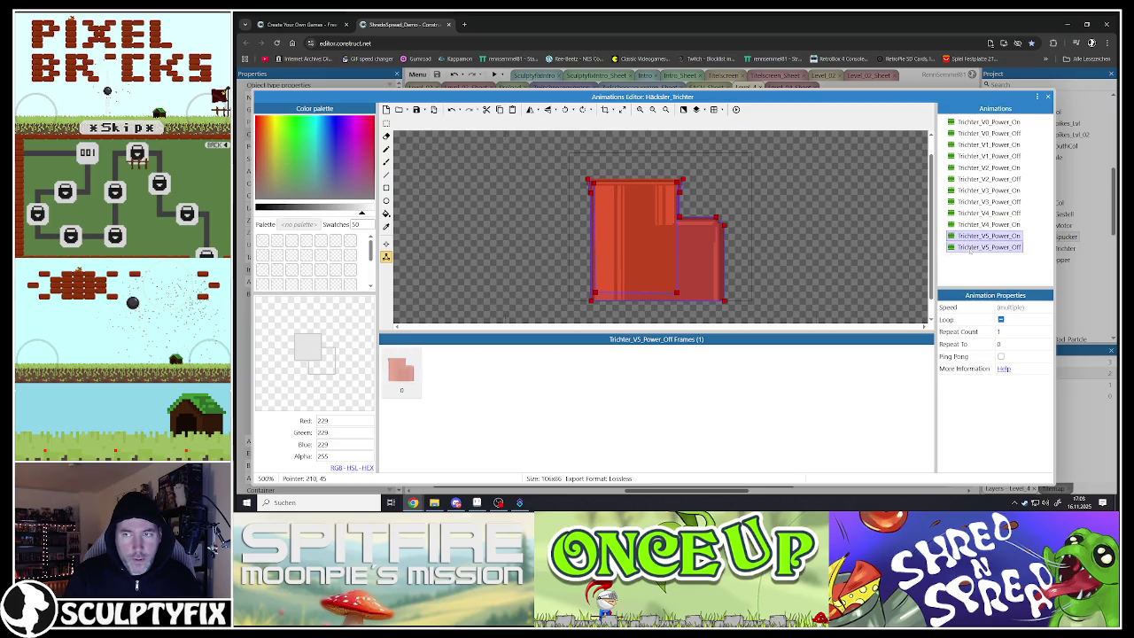
pyautogui.rightClick(975, 250)
pyautogui.click(1003, 276)
pyautogui.click(987, 258)
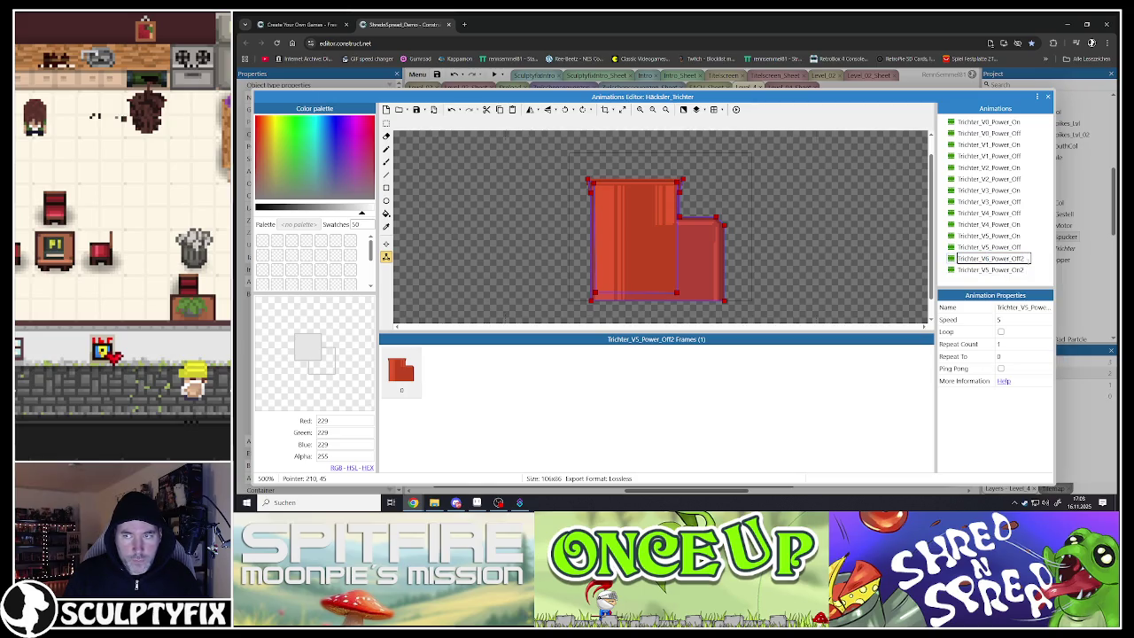
pyautogui.rightClick(988, 269)
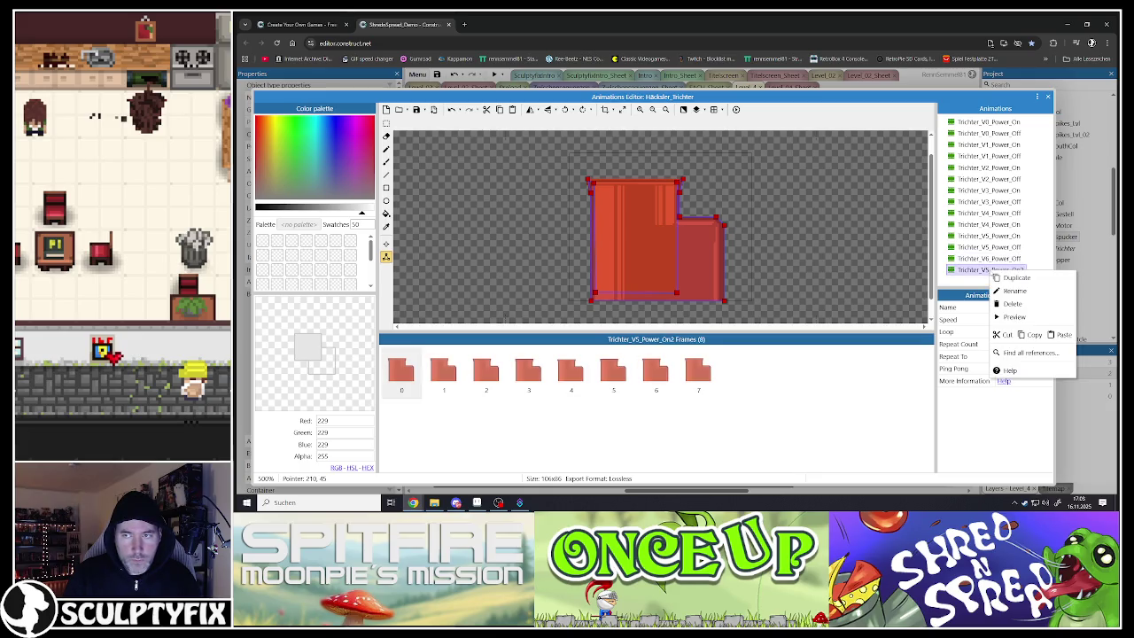
pyautogui.click(1005, 290)
pyautogui.write('6')
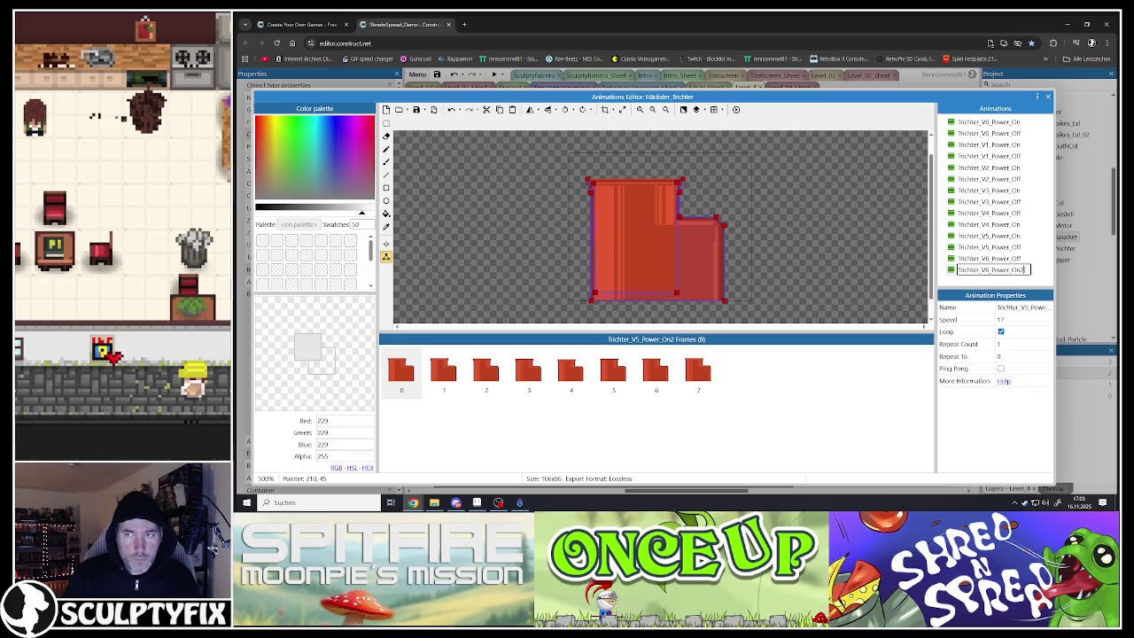
pyautogui.click(984, 258)
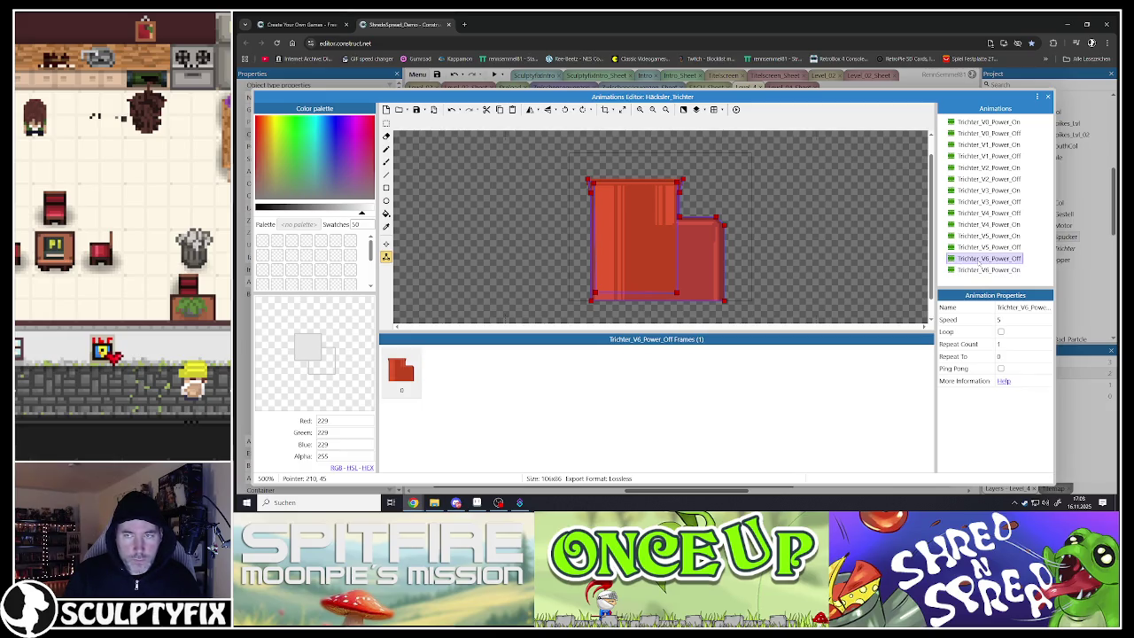
# - Delete frames 1 through 7 of Trichter_V6_Power_On
pyautogui.click(985, 269)
pyautogui.click(443, 372)
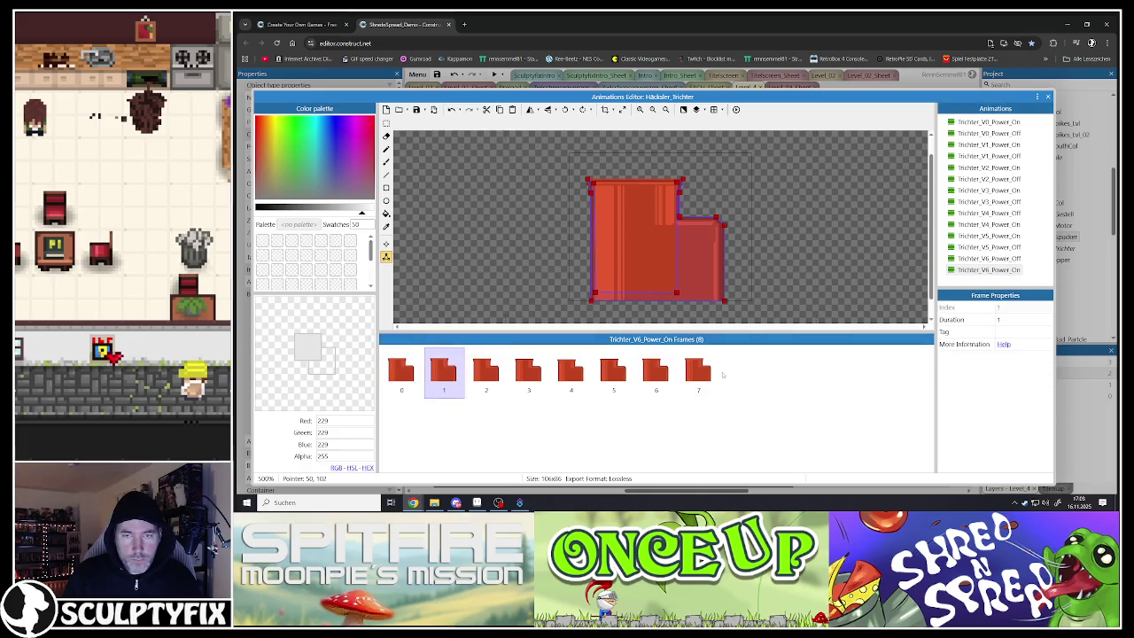
pyautogui.keyDown('shift'); pyautogui.click(698, 378); pyautogui.keyUp('shift')
pyautogui.press('Delete')
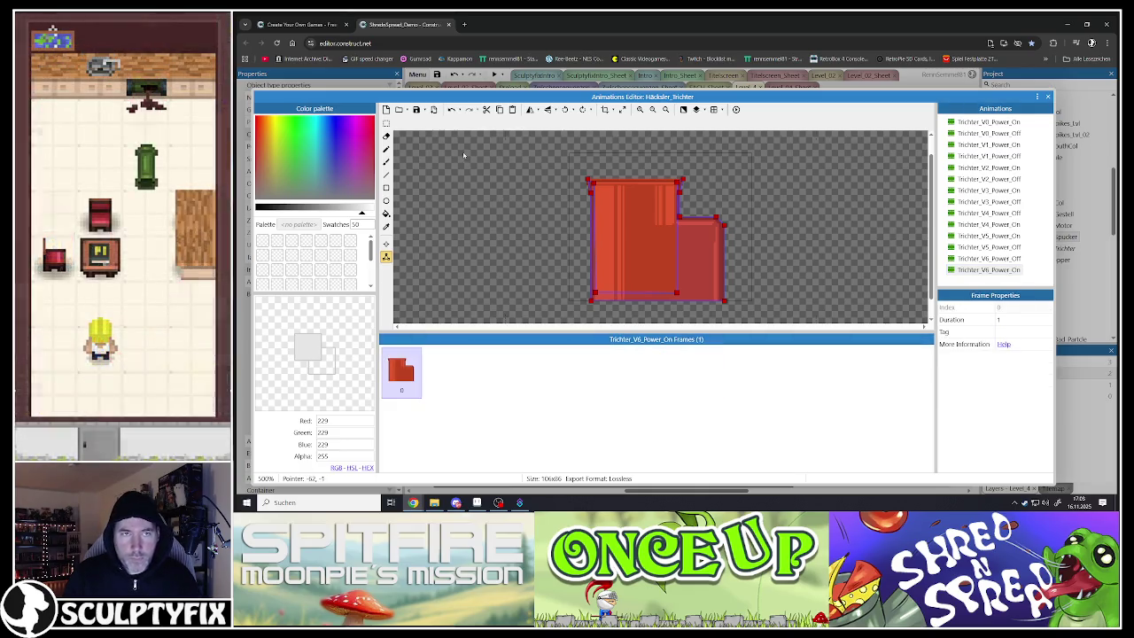
# - Import the eight V6 PNG frame files into Trichter_V6_Power_On
pyautogui.click(398, 108)
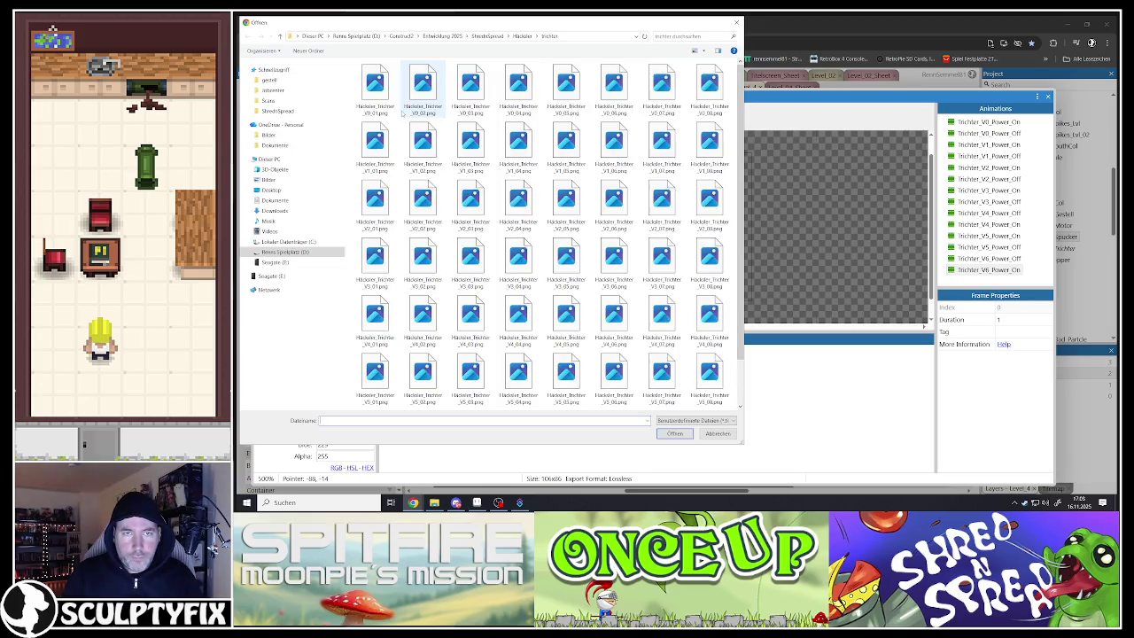
pyautogui.scroll(-1, 423, 284)
pyautogui.click(374, 380)
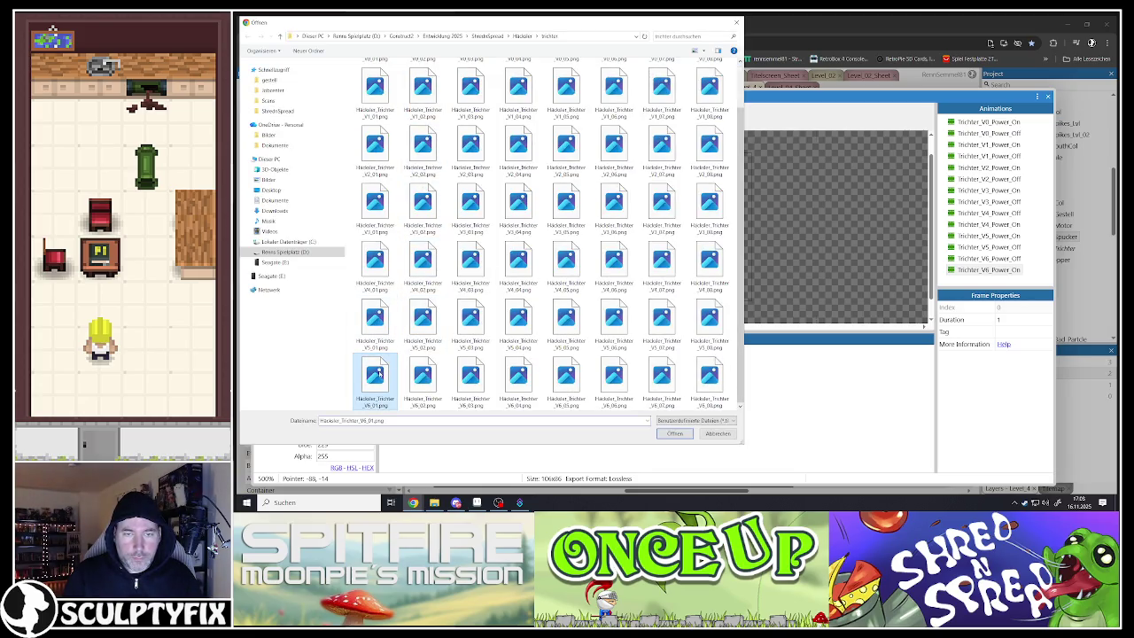
pyautogui.keyDown('shift'); pyautogui.click(709, 379); pyautogui.keyUp('shift')
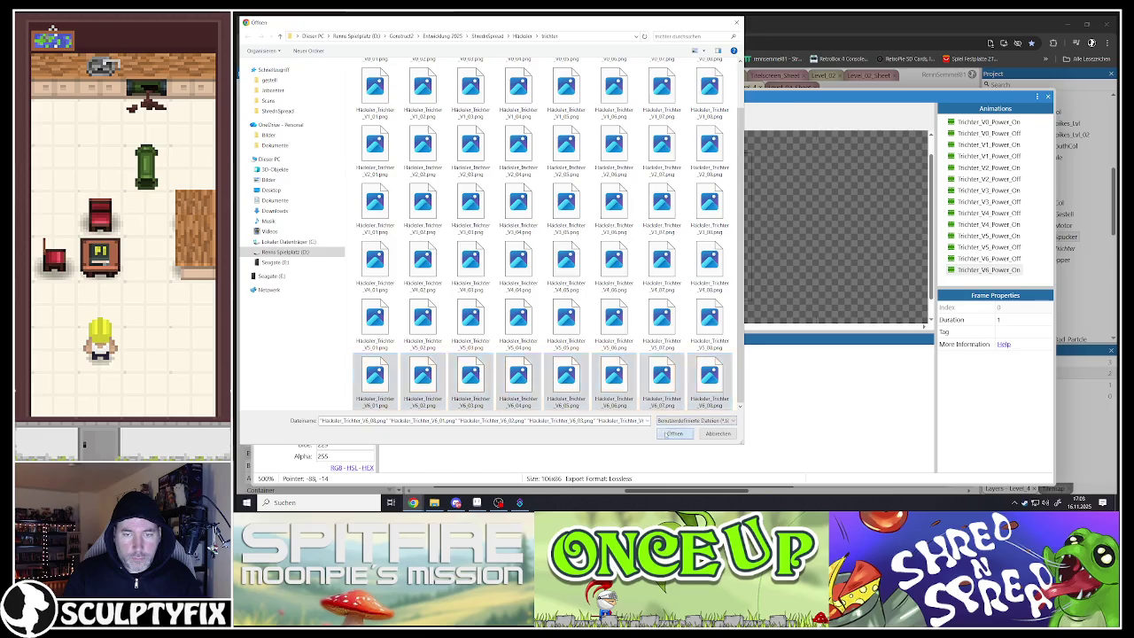
pyautogui.press('Return')
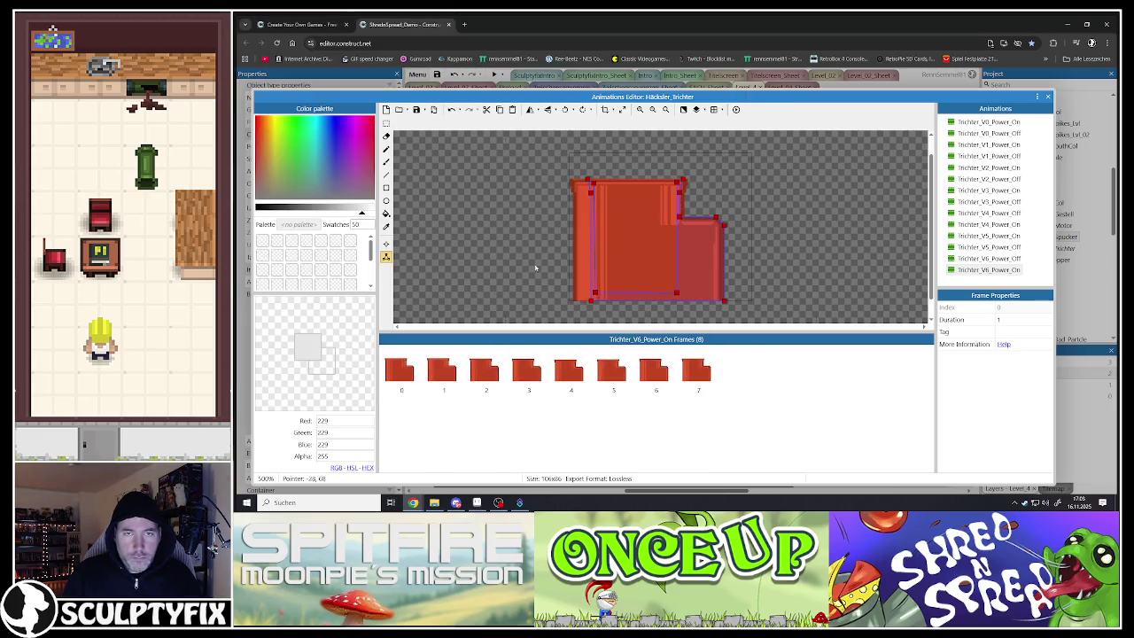
# - Nudge frame 0's left collision points out to X 4.94 and deselect them
pyautogui.click(590, 191)
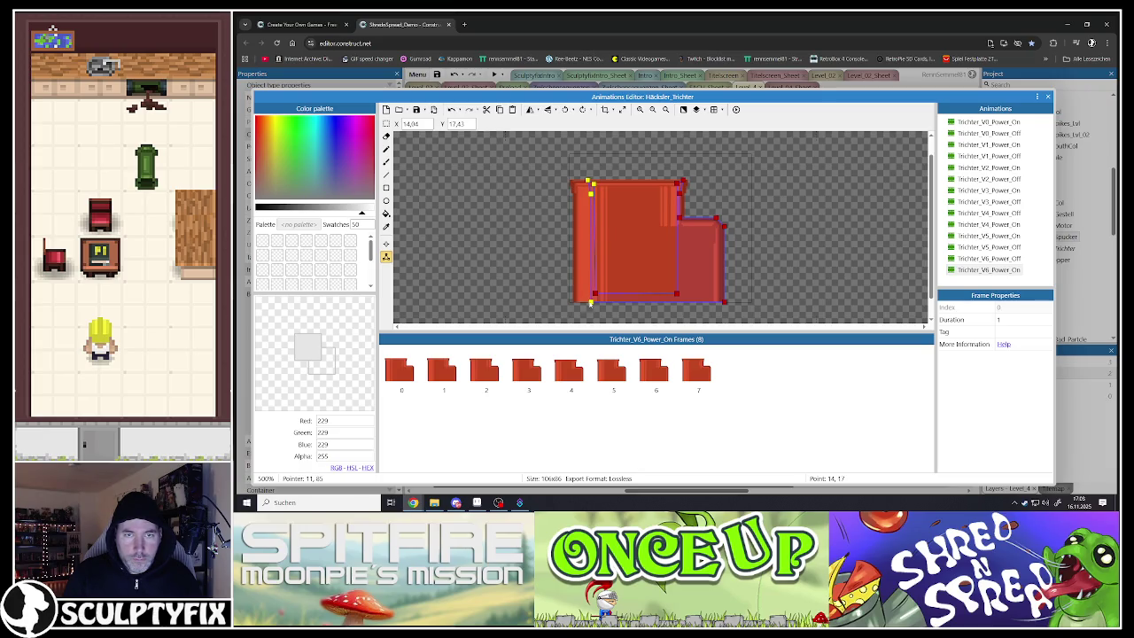
pyautogui.press('Left')
pyautogui.press('Left')
pyautogui.press('Left')
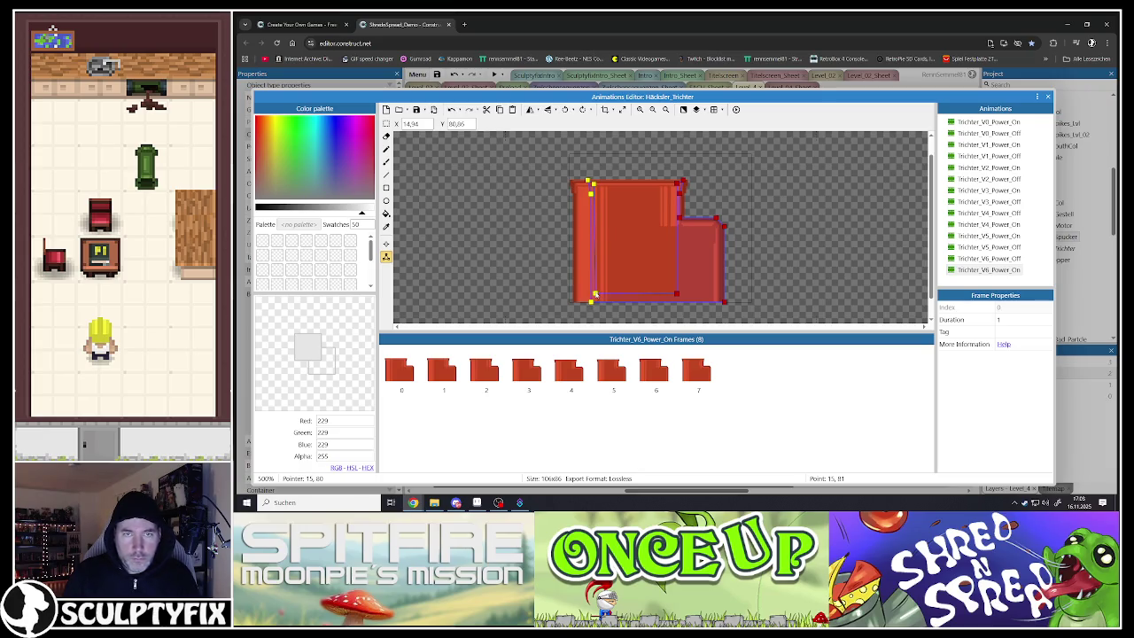
pyautogui.press('Left')
pyautogui.press('Left')
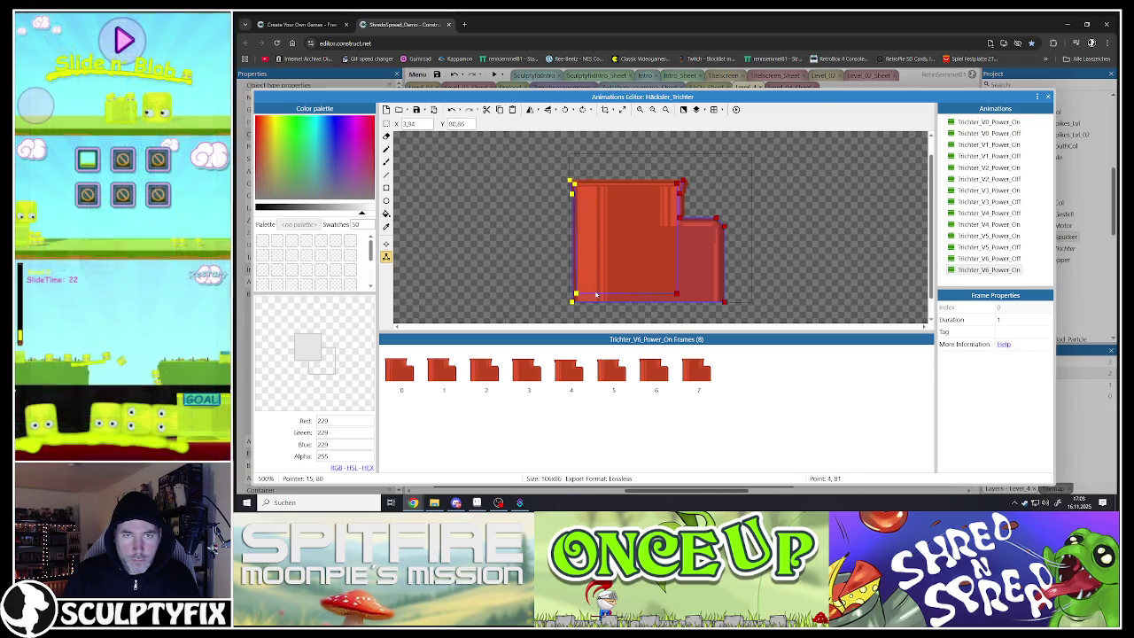
pyautogui.press('Right')
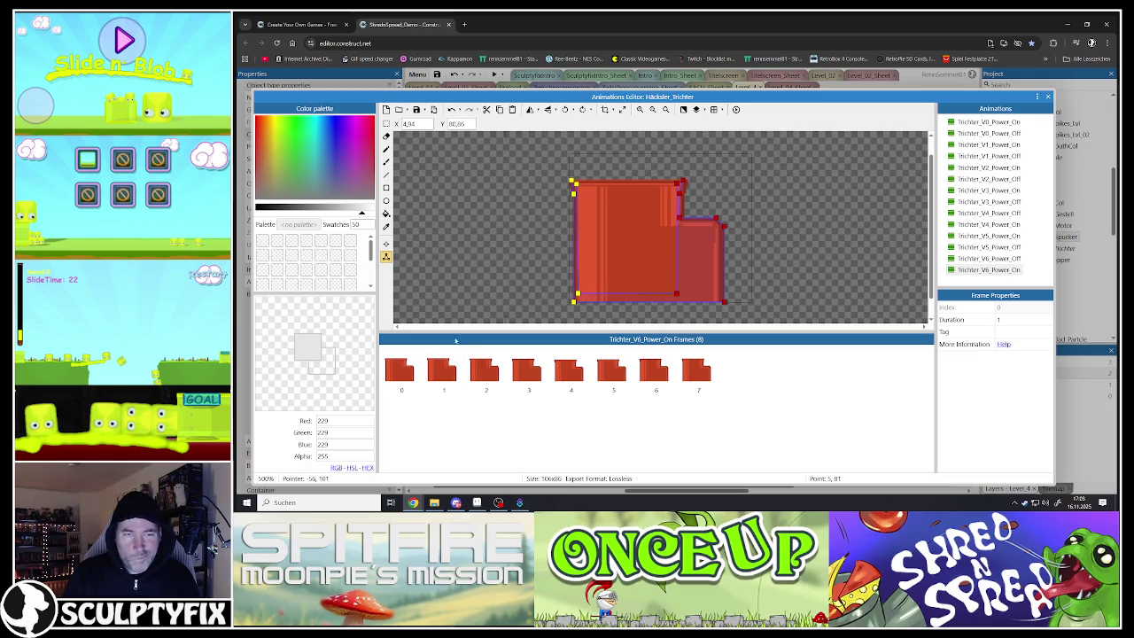
pyautogui.click(449, 267)
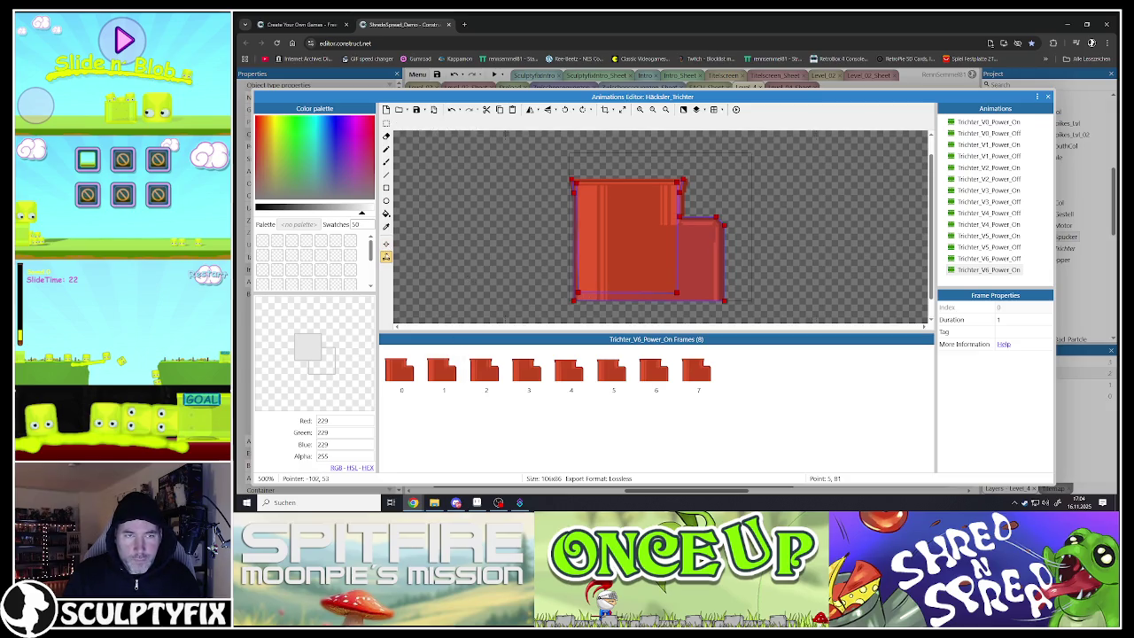
# - Add Image Point 1 on frame 0 and apply it to the whole animation
pyautogui.click(442, 374)
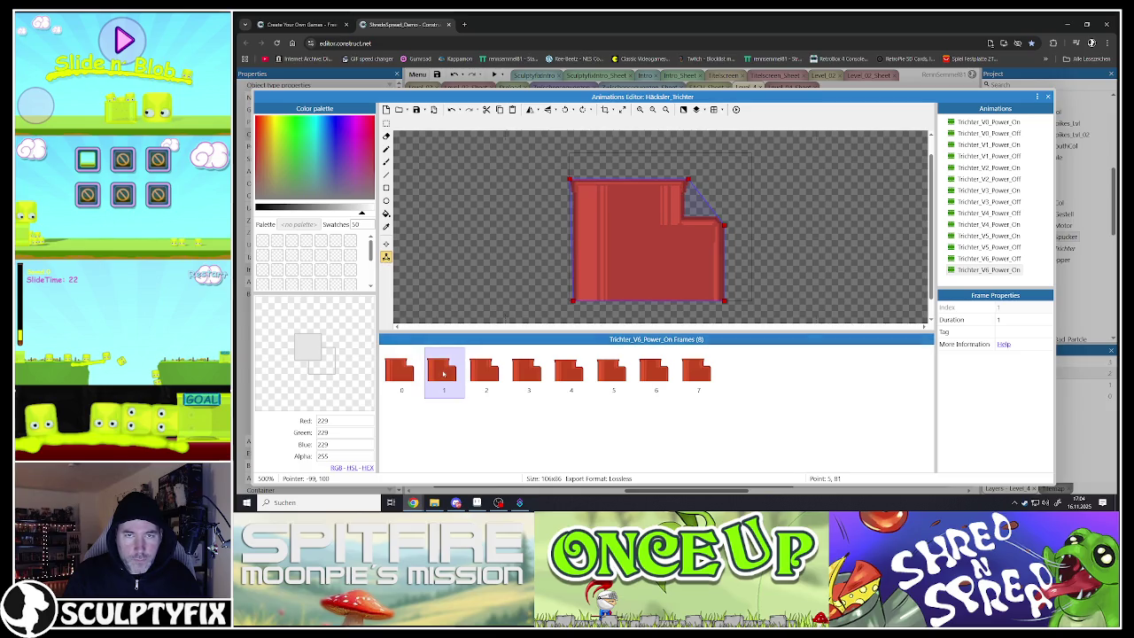
pyautogui.click(404, 371)
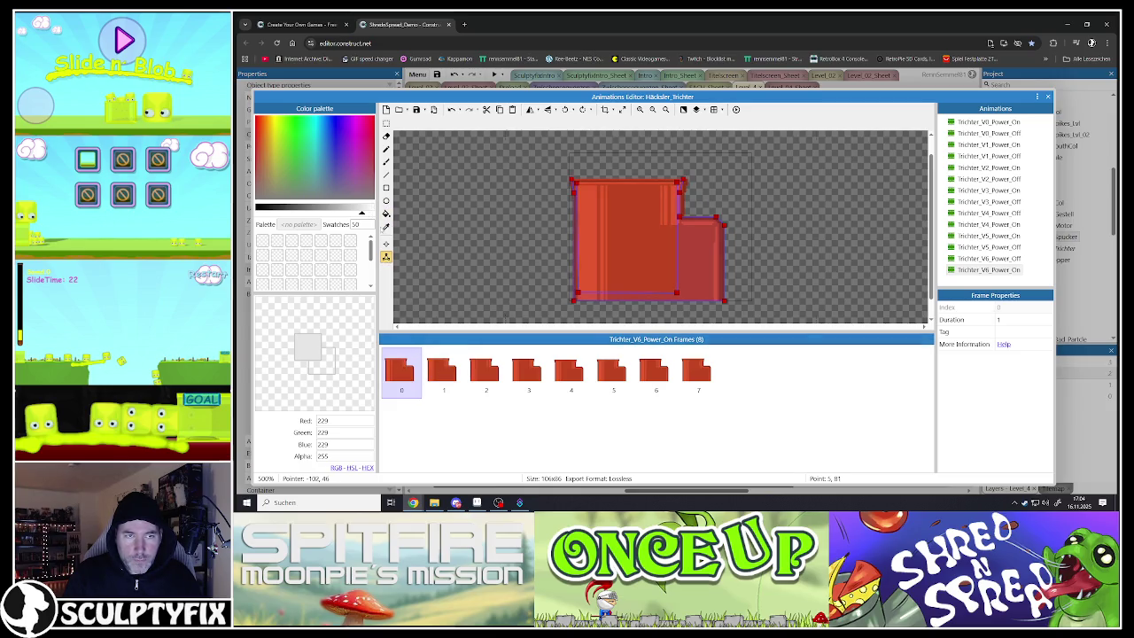
pyautogui.click(386, 256)
pyautogui.rightClick(293, 135)
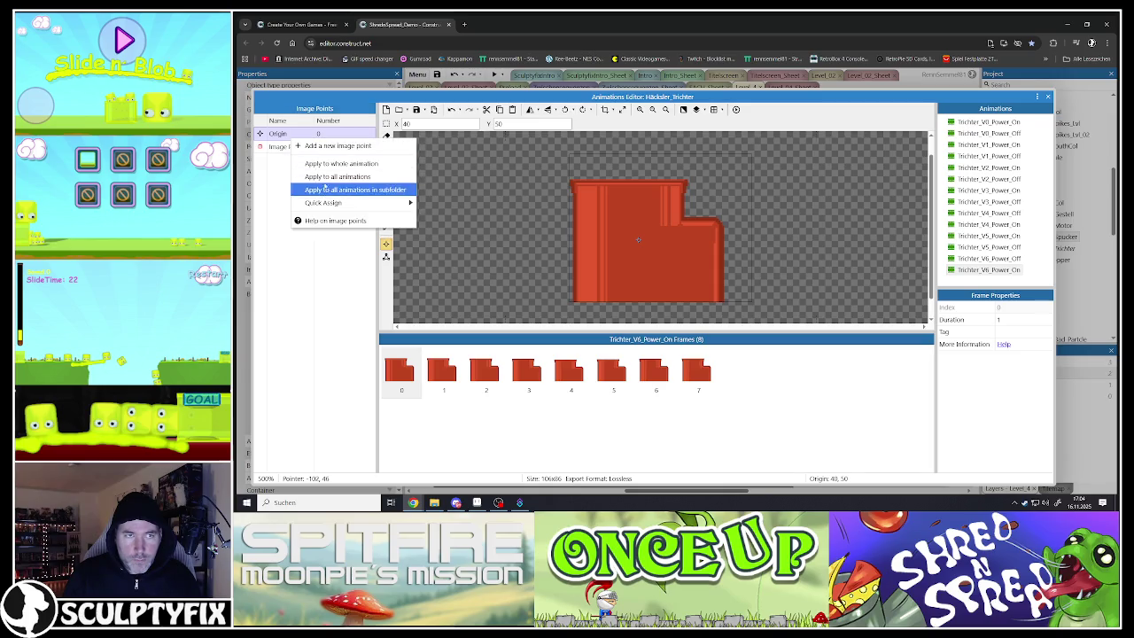
pyautogui.click(336, 145)
pyautogui.rightClick(294, 147)
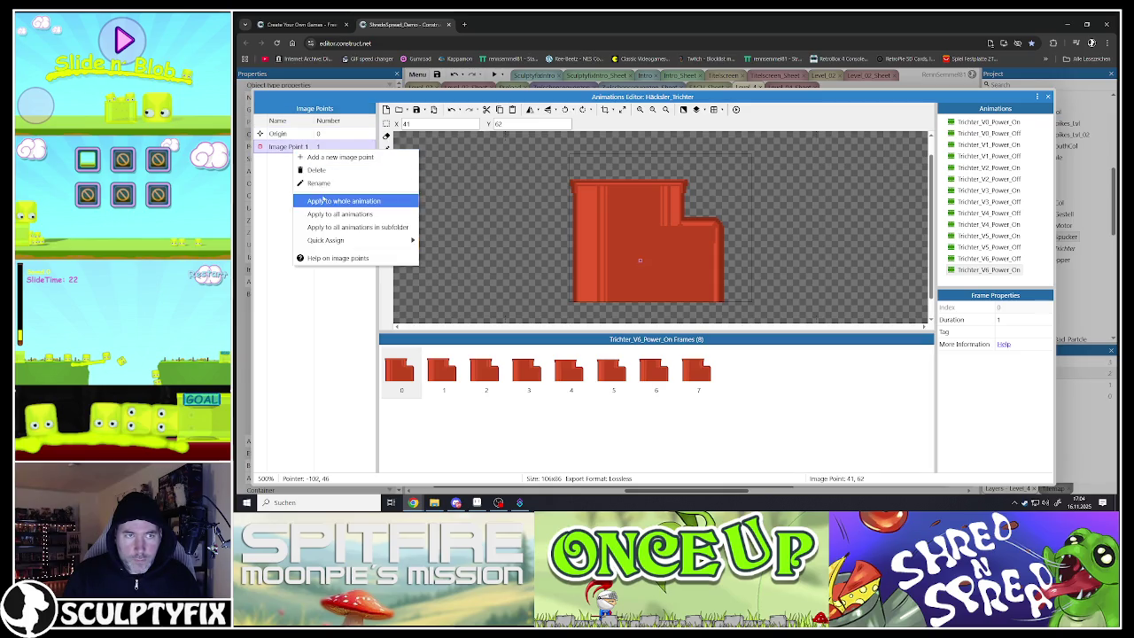
pyautogui.click(324, 201)
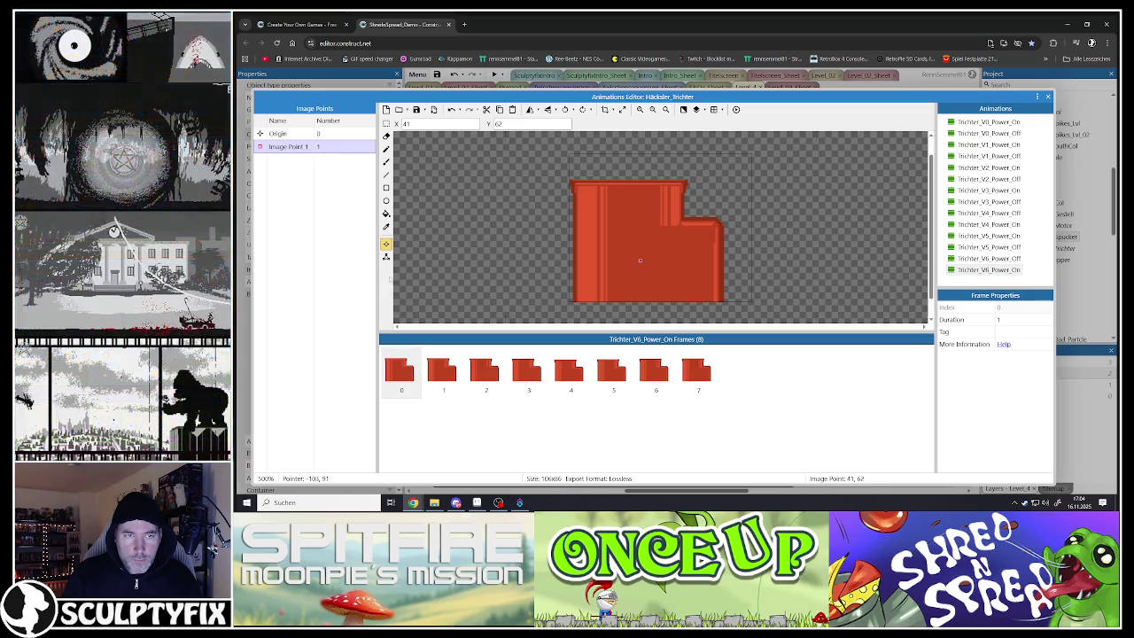
# - Apply frame 0's collision polygon to the whole animation and check frames 1 and 2
pyautogui.click(385, 256)
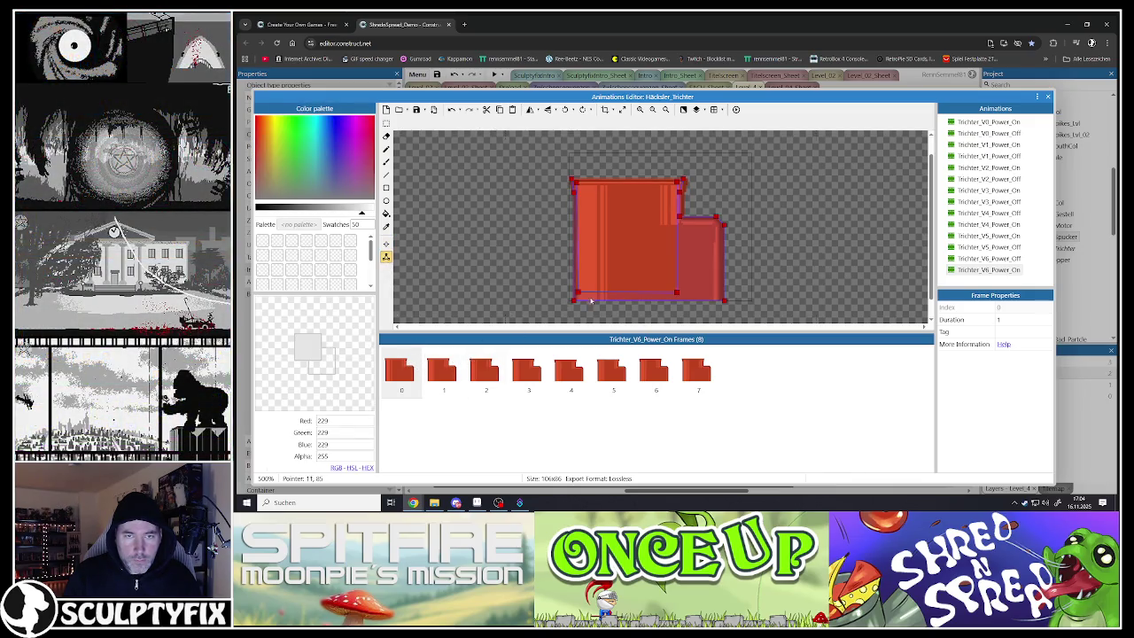
pyautogui.rightClick(607, 296)
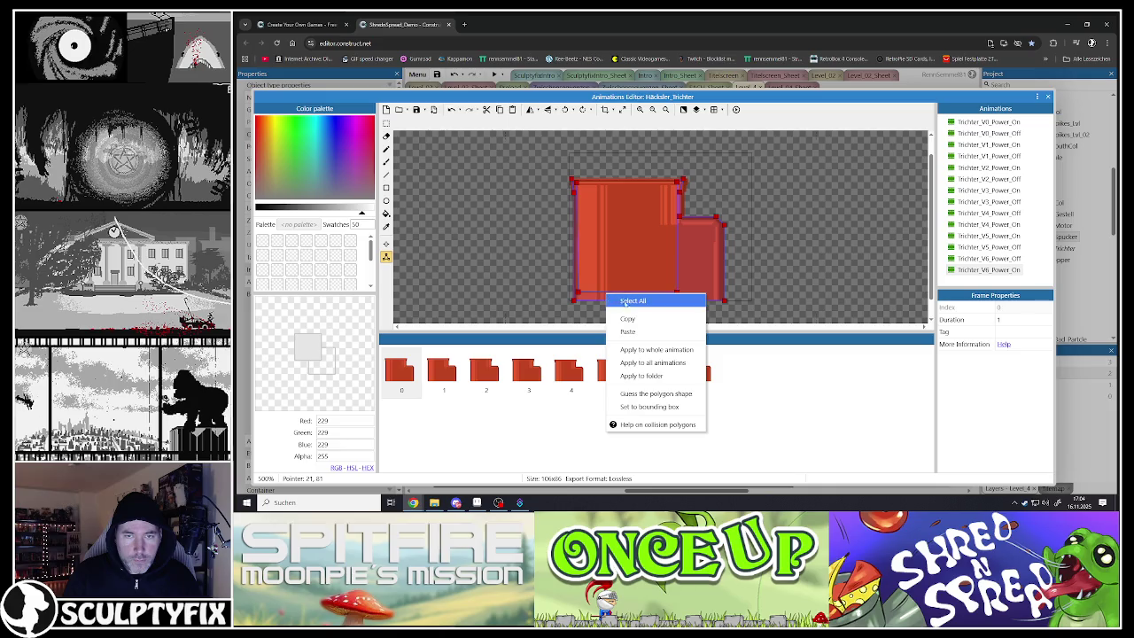
pyautogui.click(640, 351)
pyautogui.click(440, 373)
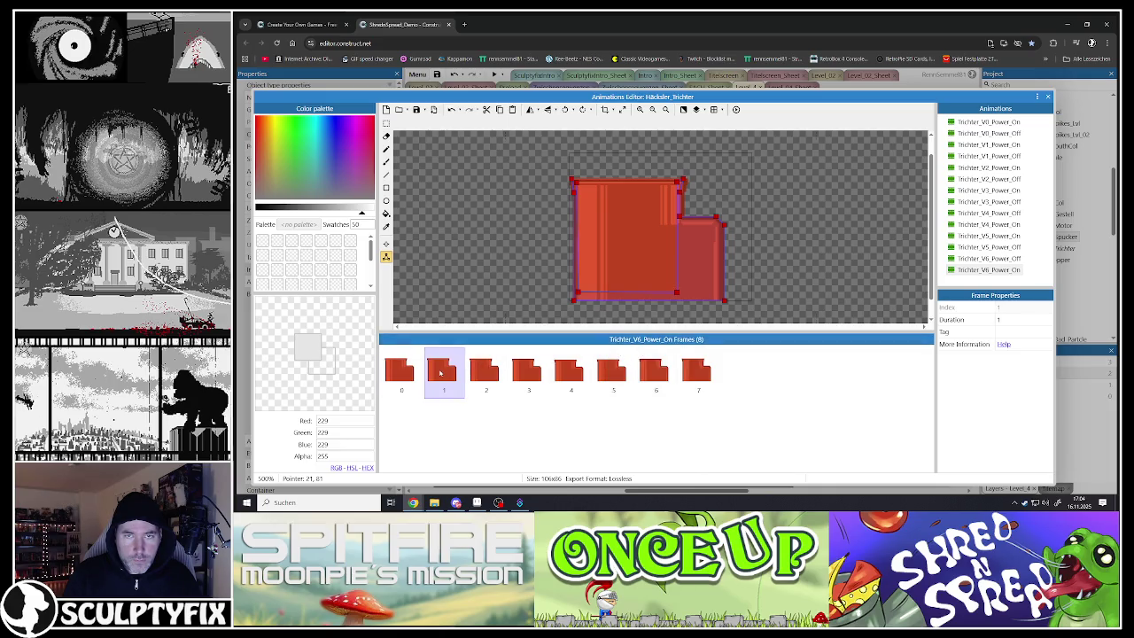
pyautogui.click(485, 373)
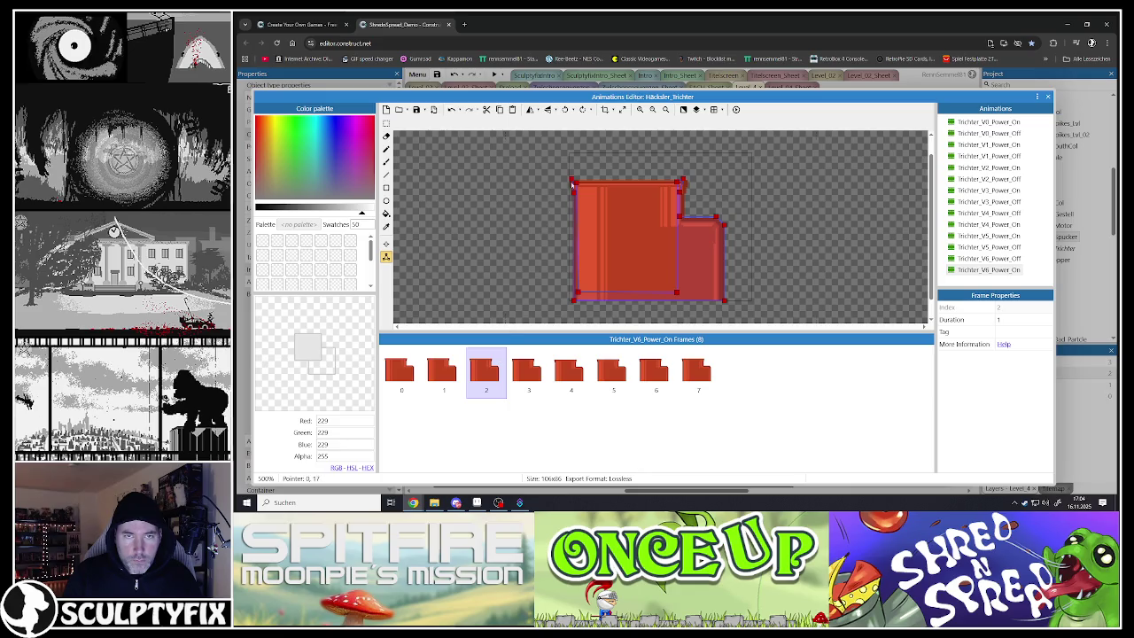
# - Adjust frame 2's top-left and right-notch collision points, then review frames 1 to 3
pyautogui.click(573, 183)
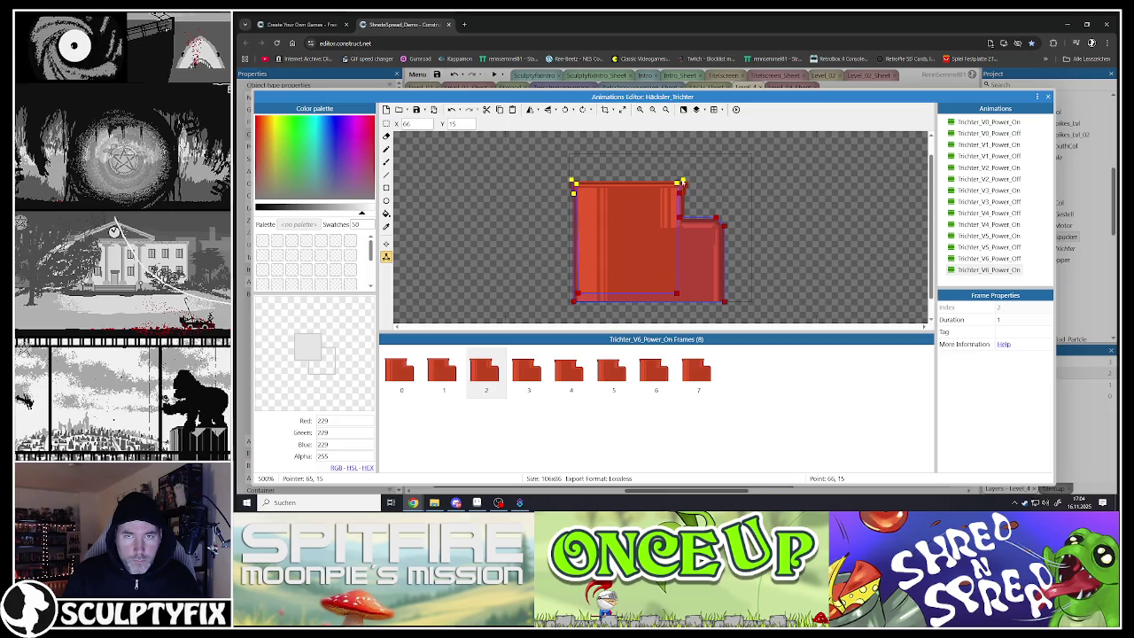
pyautogui.click(714, 218)
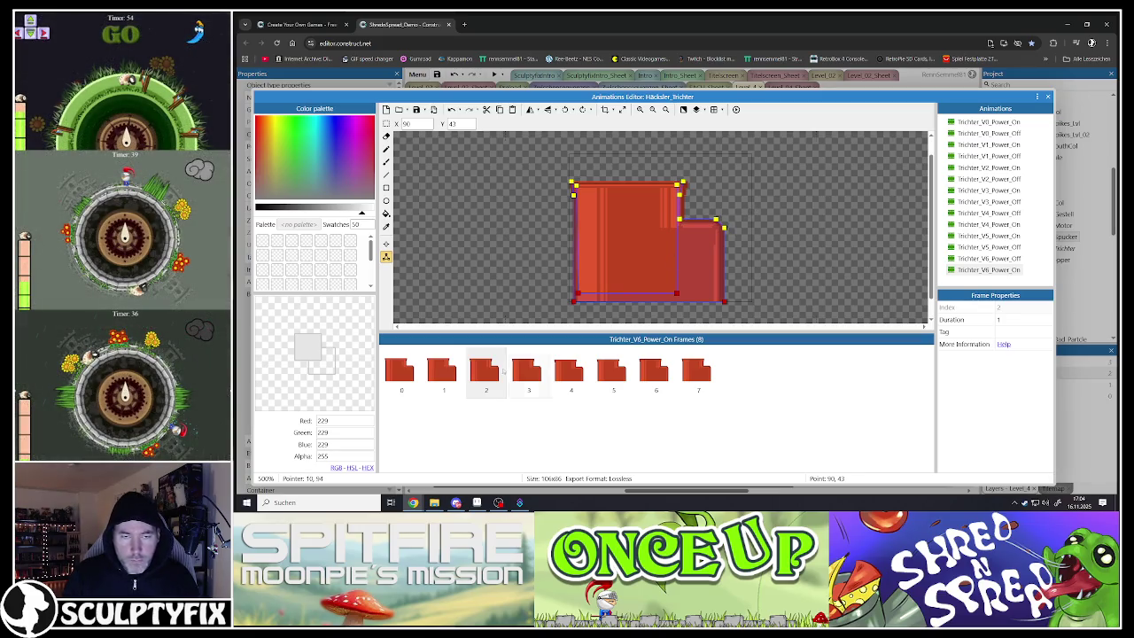
pyautogui.click(443, 372)
pyautogui.click(501, 378)
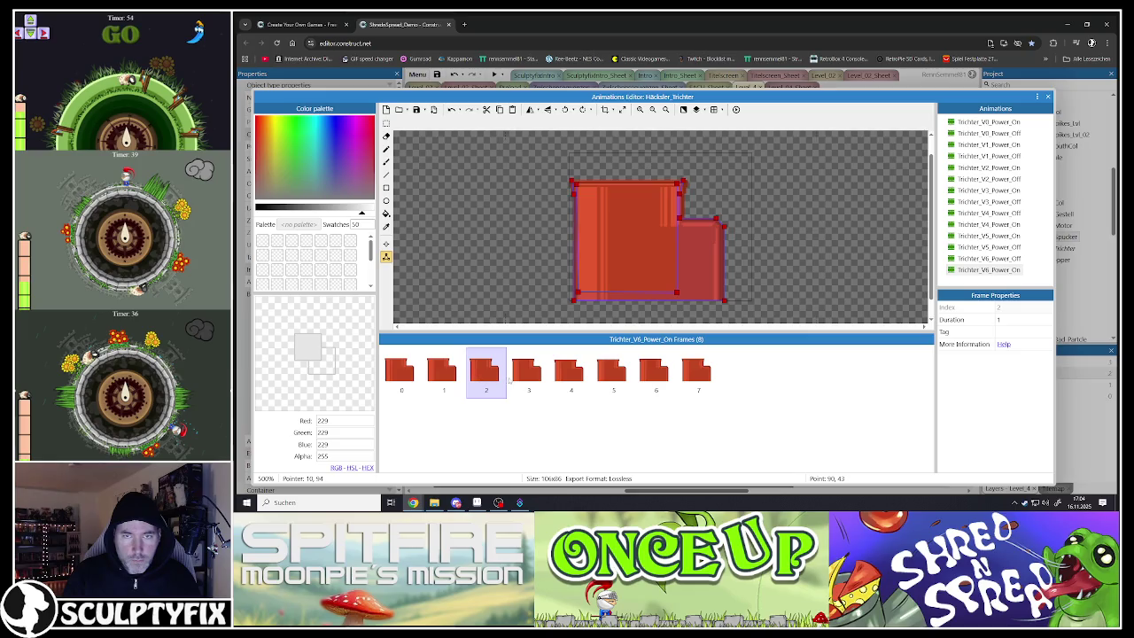
pyautogui.click(525, 376)
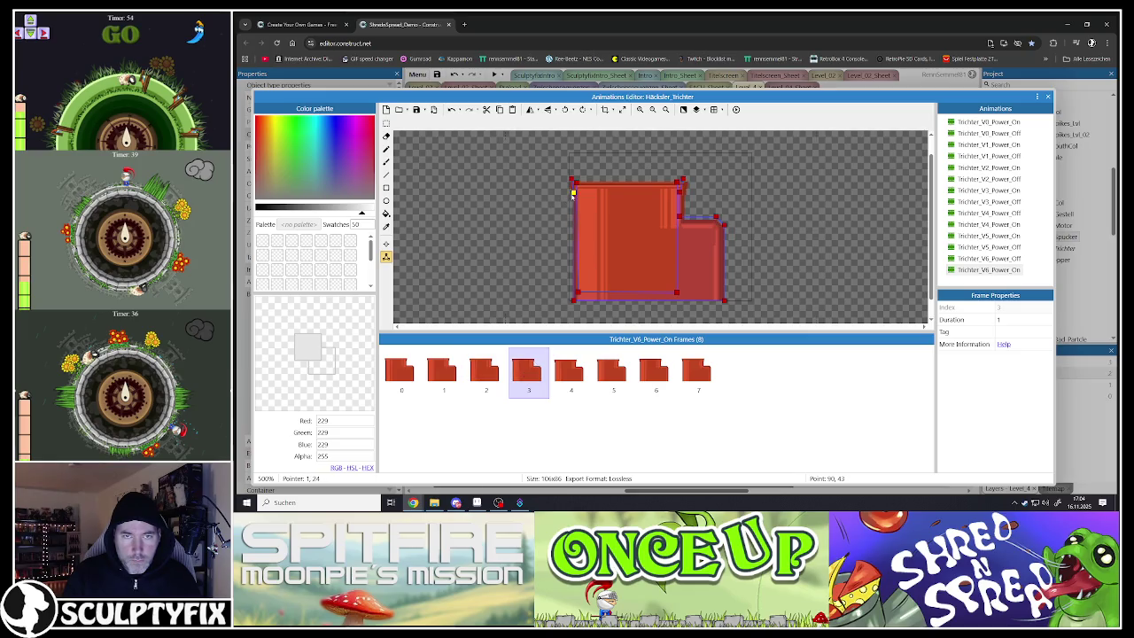
# - On frame 3, lower the right-notch collision point by one pixel
pyautogui.click(573, 193)
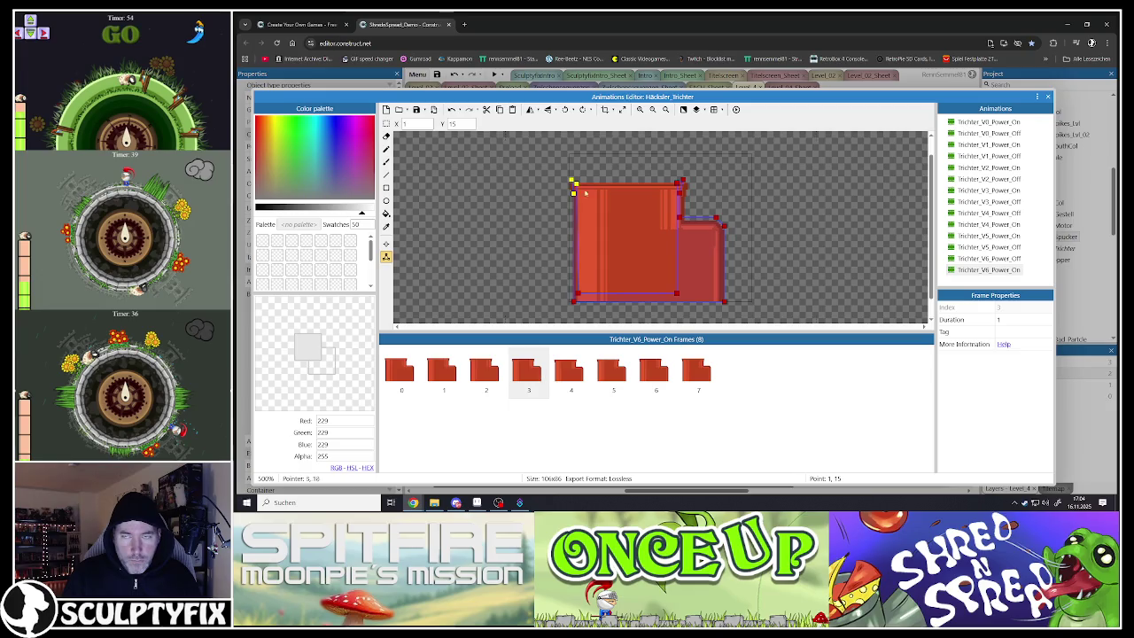
pyautogui.click(676, 185)
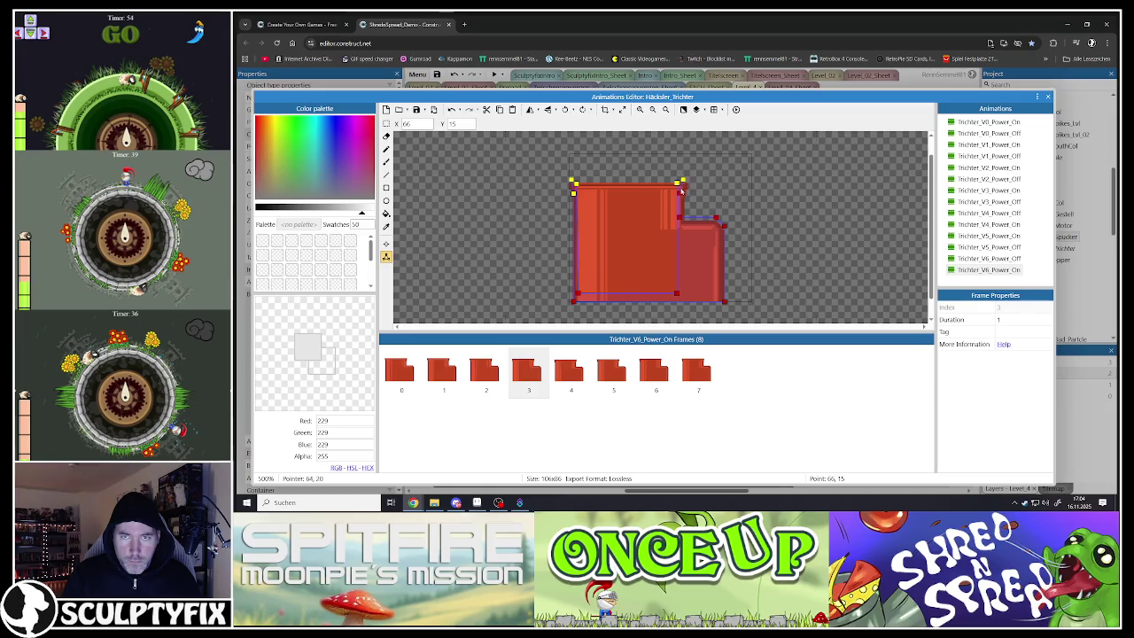
pyautogui.click(724, 228)
pyautogui.press('Down')
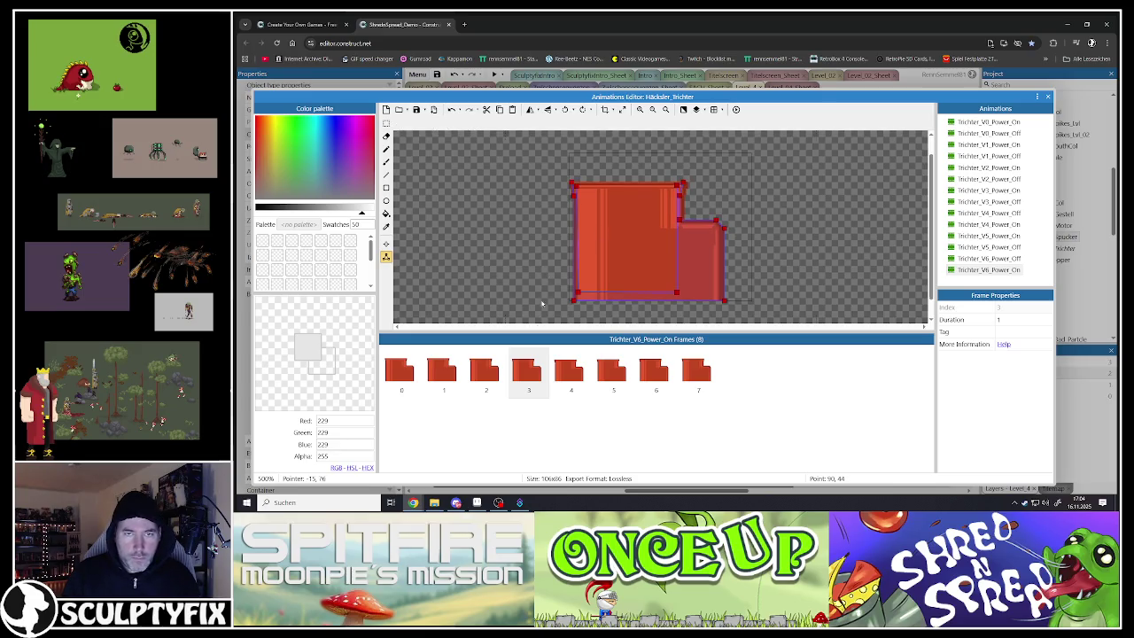
# - On frame 4, move the top-right point to about 64,23 and the right-notch point to 90,46
pyautogui.click(585, 390)
pyautogui.click(573, 180)
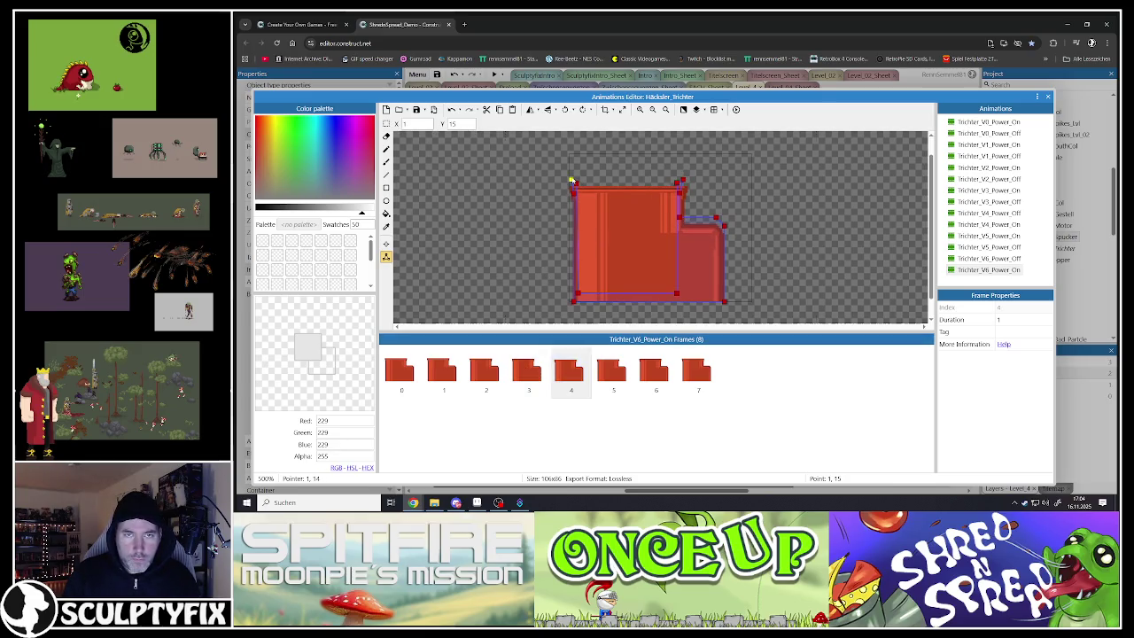
pyautogui.click(680, 183)
pyautogui.moveTo(680, 193); pyautogui.dragTo(676, 205)
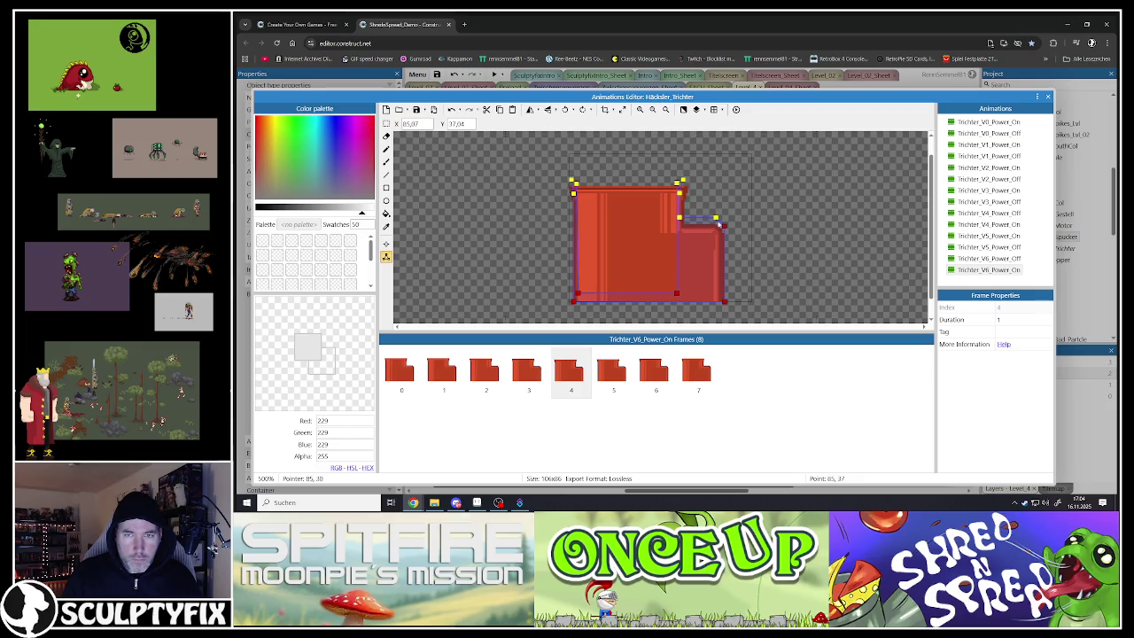
pyautogui.moveTo(725, 228); pyautogui.dragTo(718, 231)
pyautogui.click(568, 249)
# - On frame 5, move the top-right point to 66,15 and the right-edge point to 90,45
pyautogui.press('Right')
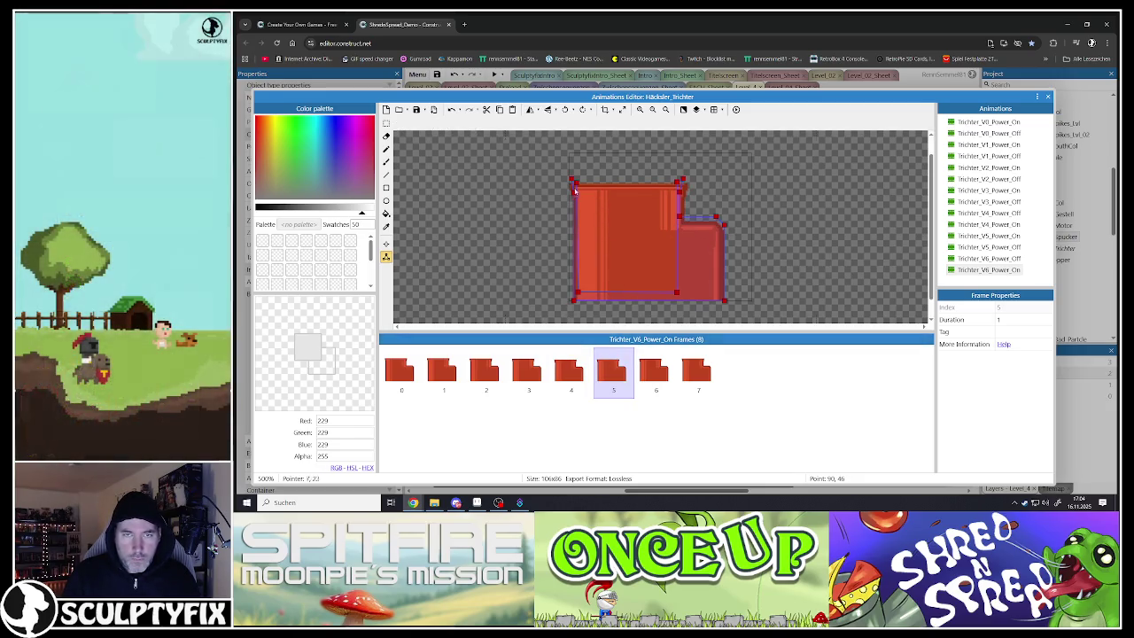
pyautogui.click(572, 182)
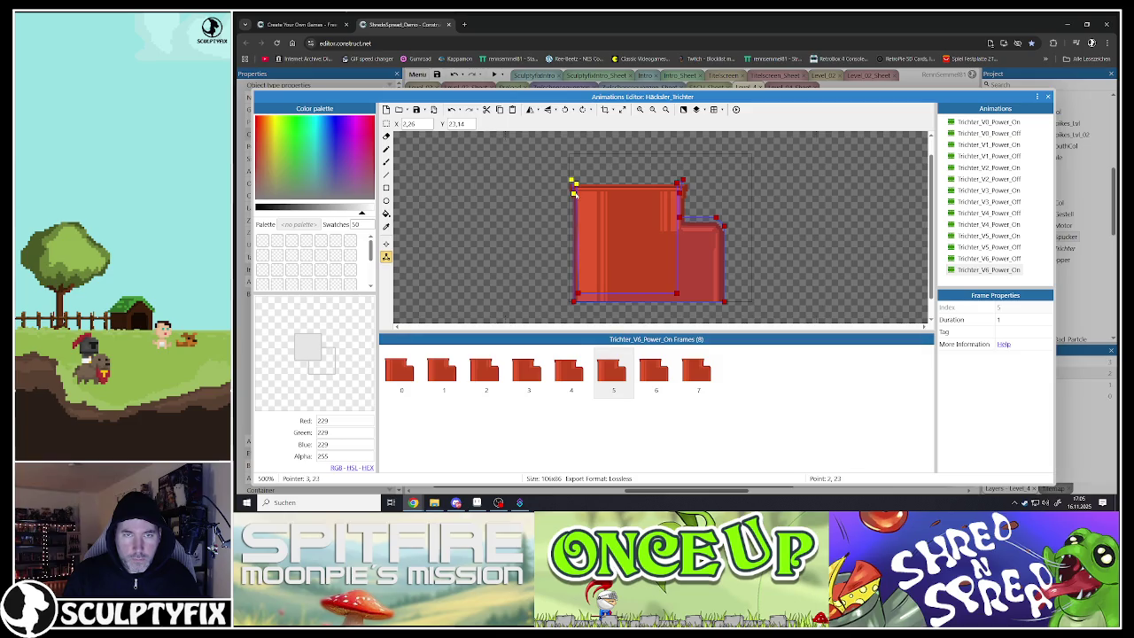
pyautogui.moveTo(676, 183); pyautogui.dragTo(680, 217)
pyautogui.click(724, 227)
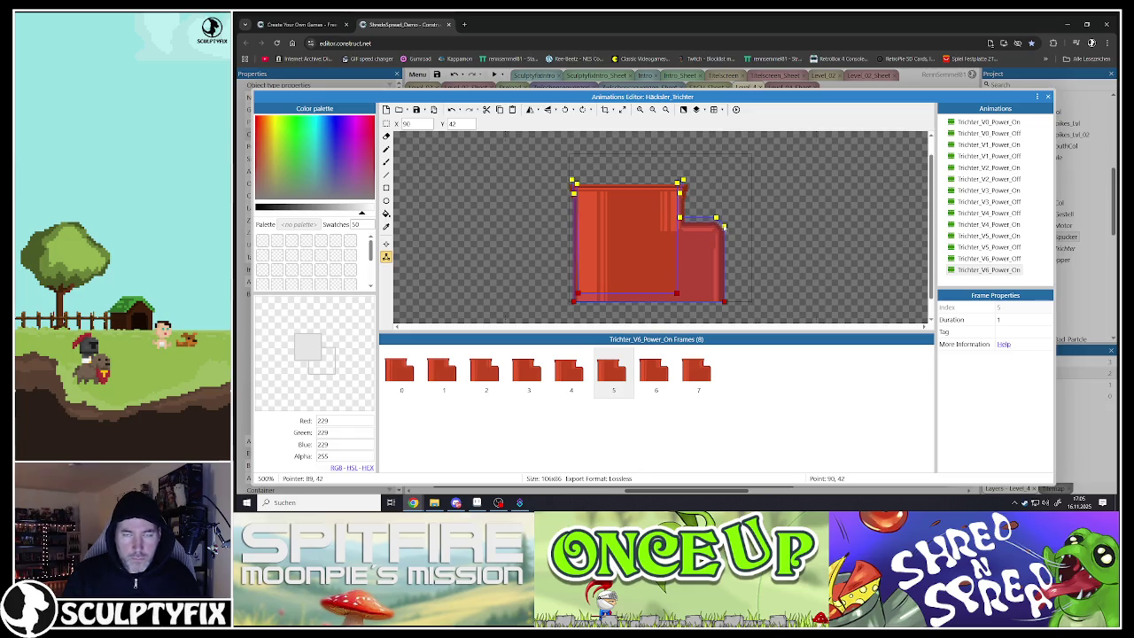
pyautogui.moveTo(724, 227); pyautogui.dragTo(724, 231)
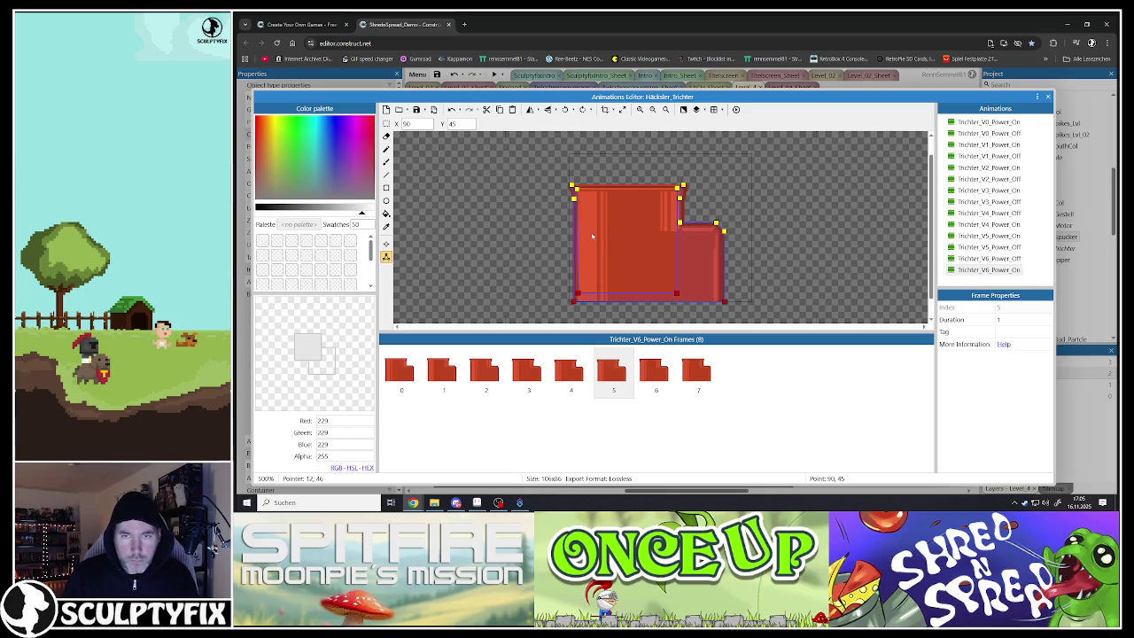
# - On frame 6, move the top-left point to about 2,23 and lower the top-right point
pyautogui.click(655, 372)
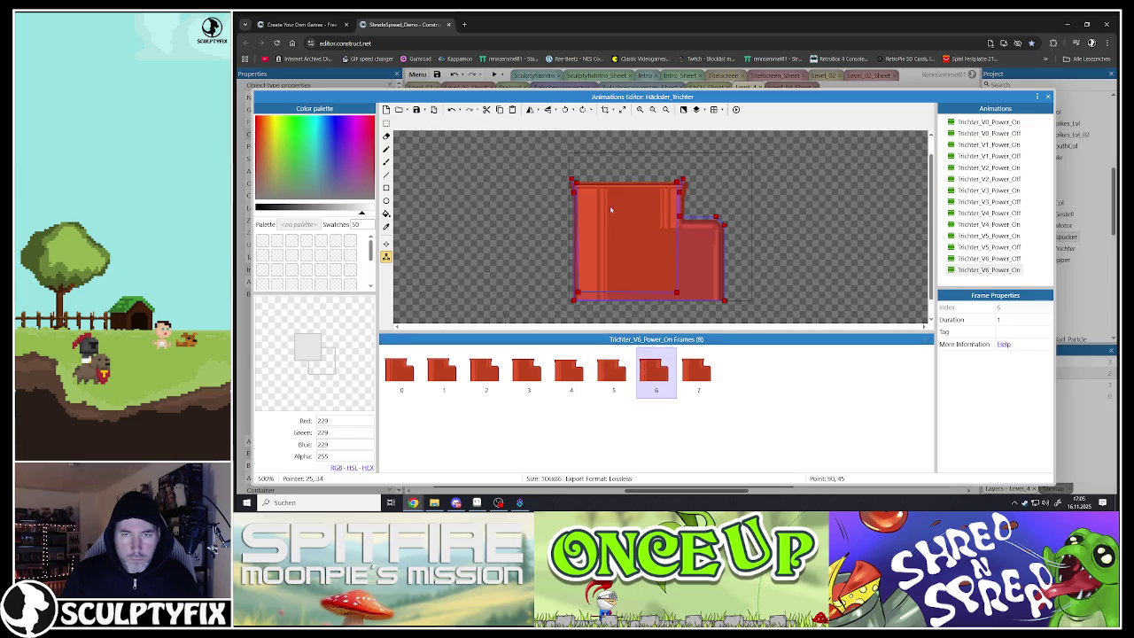
pyautogui.click(574, 182)
pyautogui.moveTo(575, 183); pyautogui.dragTo(573, 192)
pyautogui.moveTo(683, 183)
pyautogui.mouseDown()
pyautogui.moveTo(681, 195)
pyautogui.moveTo(725, 230)
pyautogui.mouseUp()
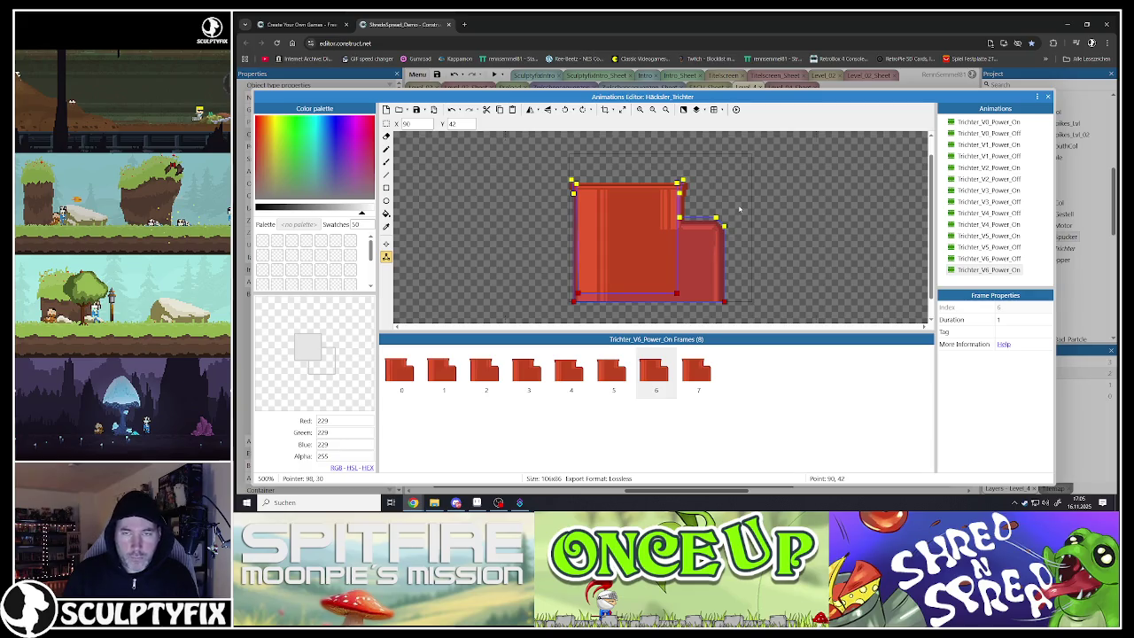
pyautogui.click(577, 307)
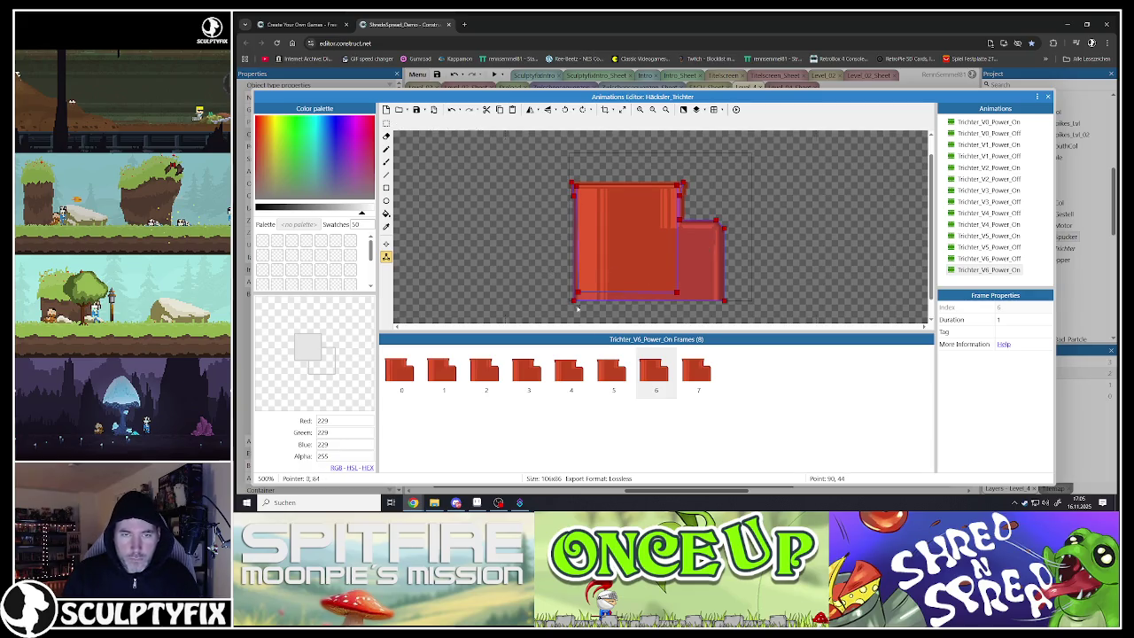
# - On frame 7, pull the top-left point to the sprite corner and lower the lower-right point one pixel
pyautogui.click(682, 371)
pyautogui.click(575, 186)
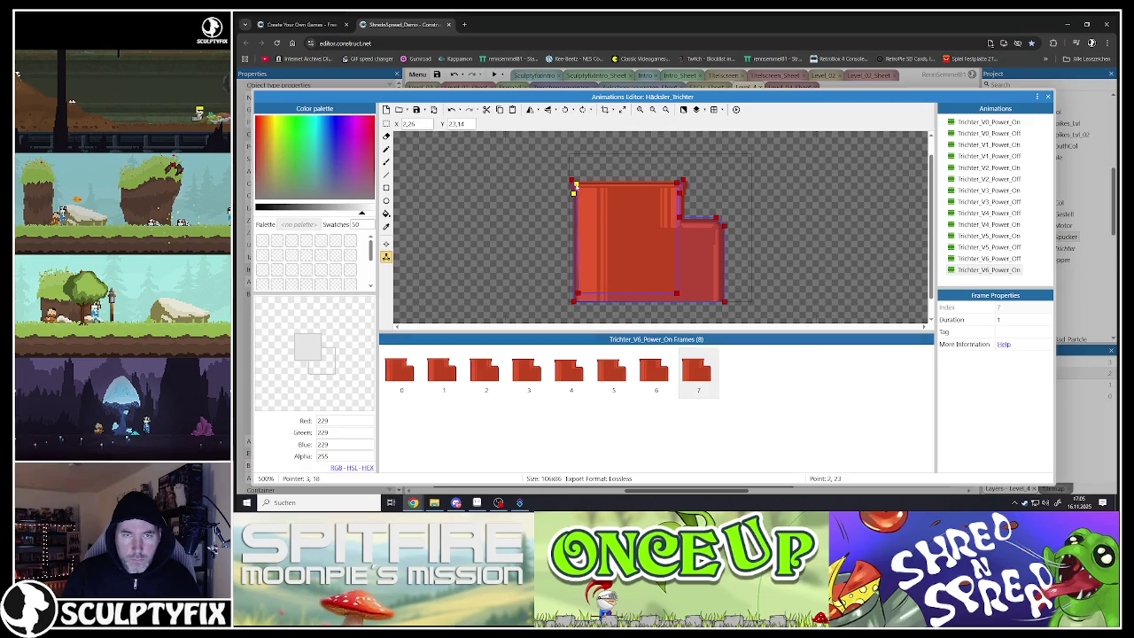
pyautogui.moveTo(576, 184); pyautogui.dragTo(572, 181)
pyautogui.click(680, 193)
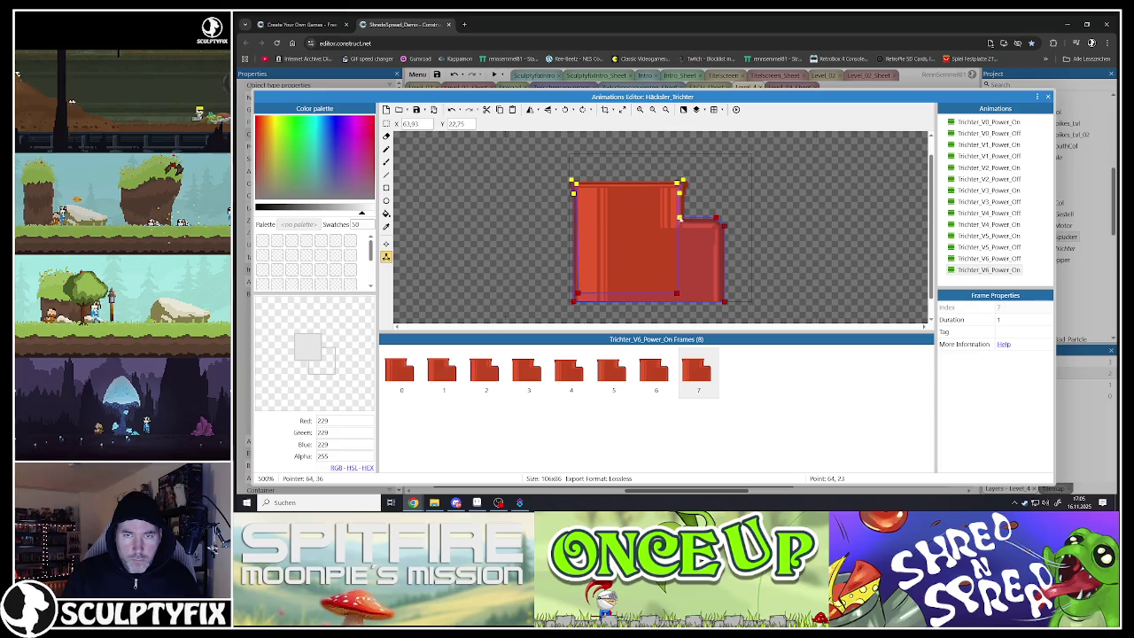
pyautogui.click(725, 228)
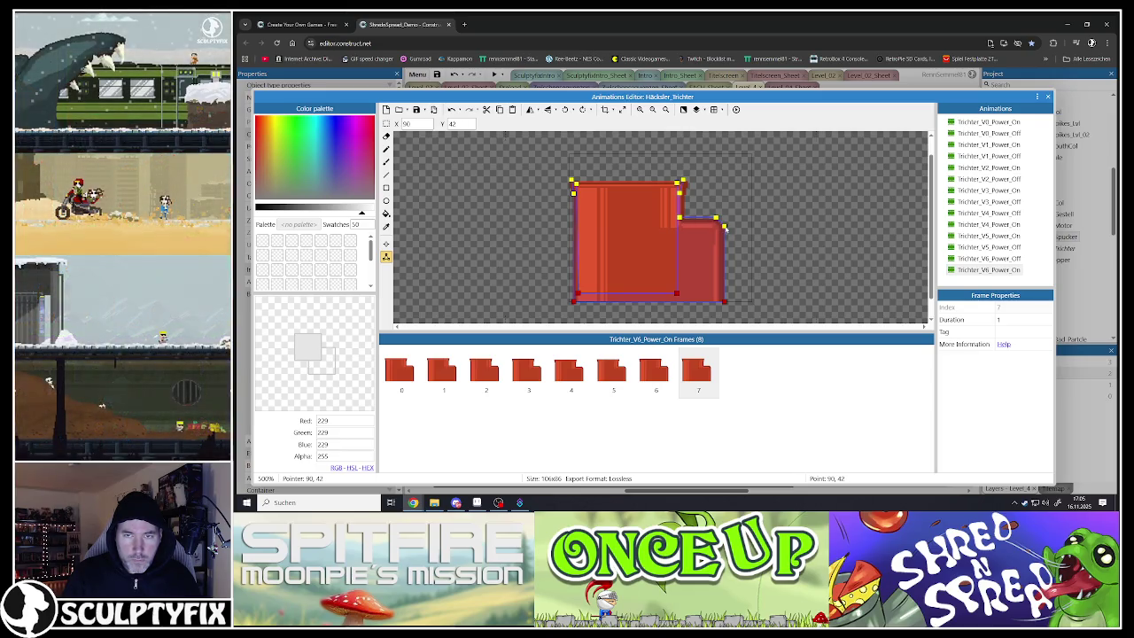
pyautogui.press('Down')
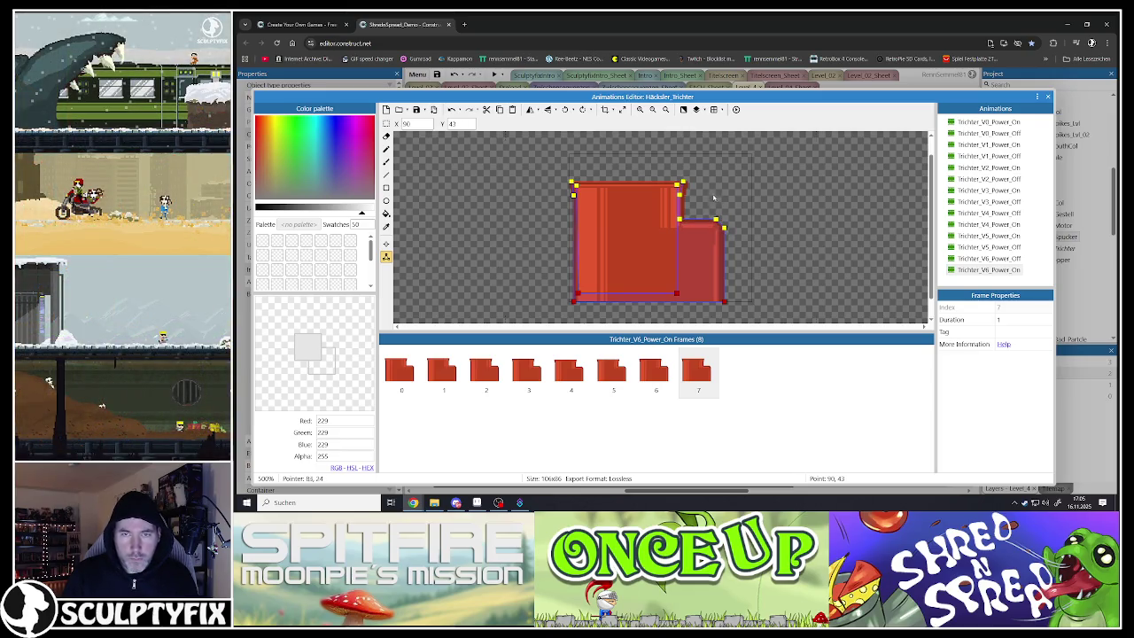
pyautogui.click(538, 222)
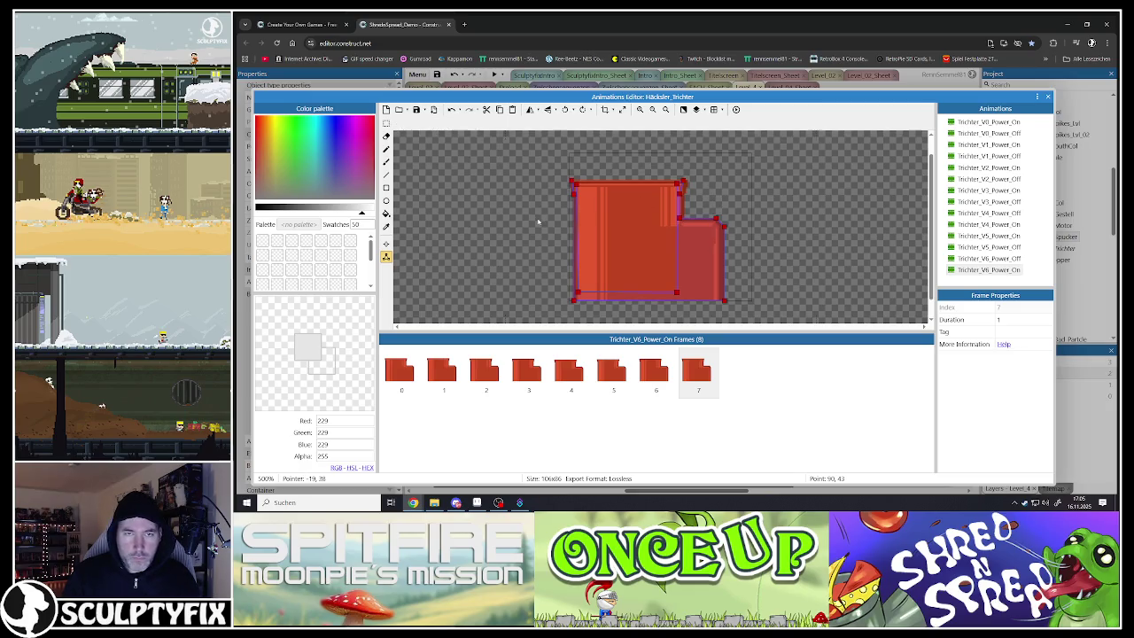
# - On frame 0, add a collision point at the top-right corner and shift the edge points one pixel right
pyautogui.click(400, 370)
pyautogui.click(680, 217)
pyautogui.doubleClick(679, 195)
pyautogui.moveTo(678, 186); pyautogui.dragTo(684, 182)
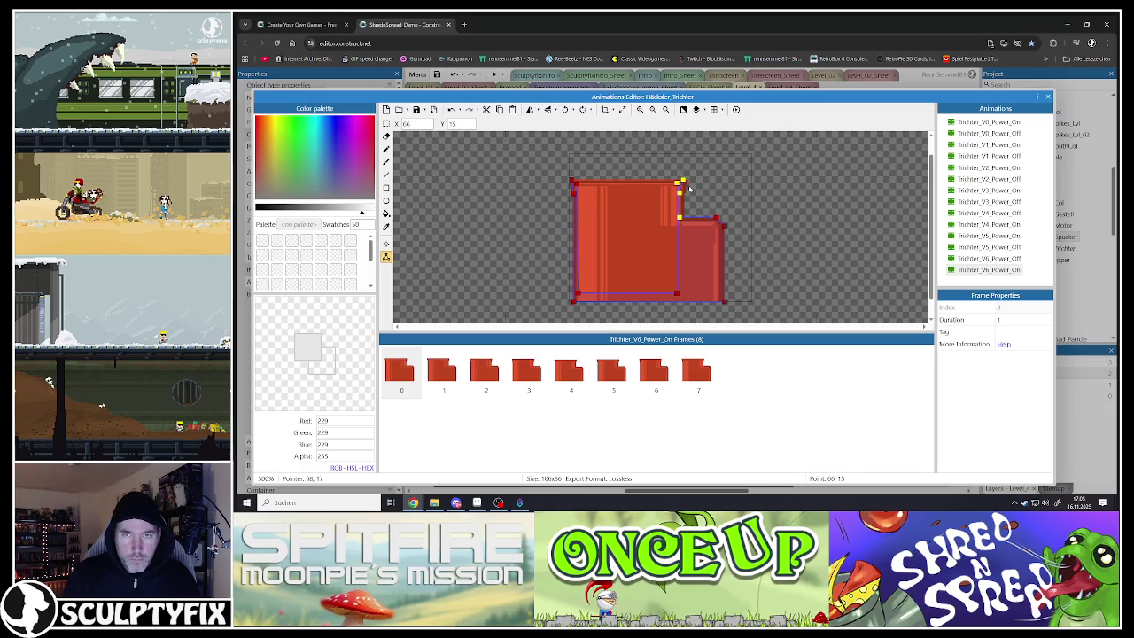
pyautogui.press('Right')
pyautogui.click(730, 204)
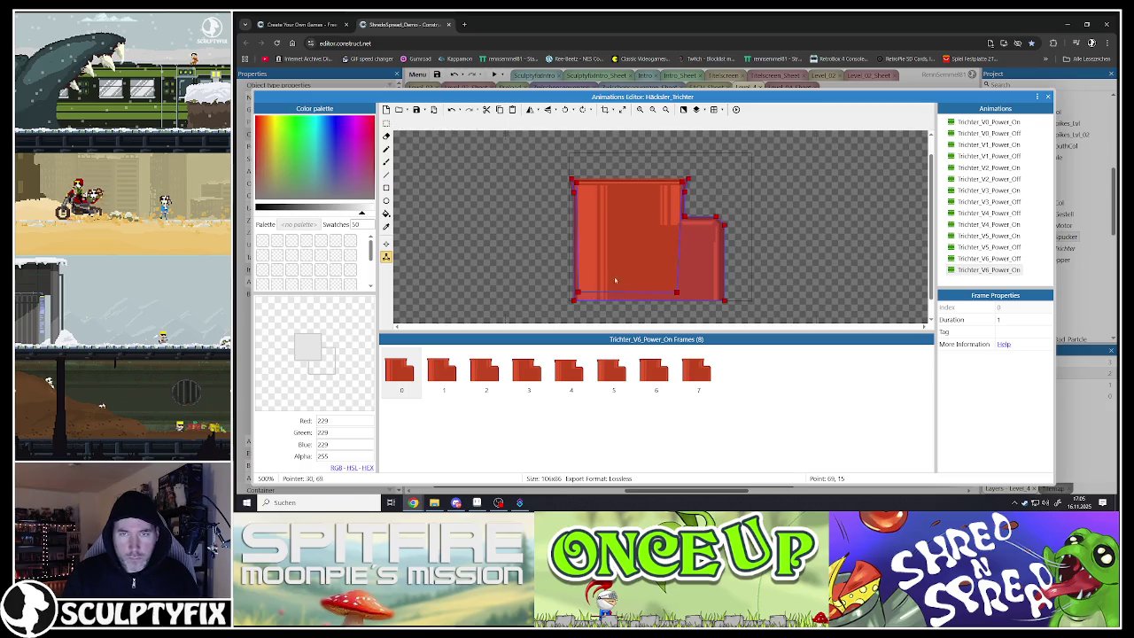
# - On frames 1 and 2, shift the top-right collision points right to the sprite edge
pyautogui.click(443, 372)
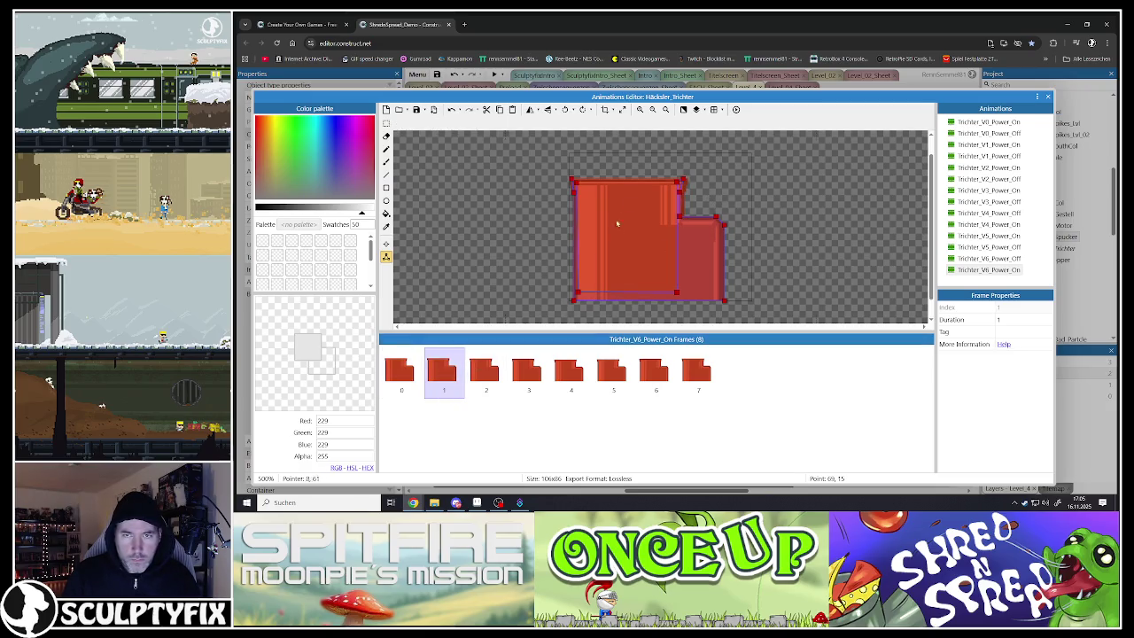
pyautogui.click(679, 204)
pyautogui.press('Right')
pyautogui.press('Right')
pyautogui.press('Right')
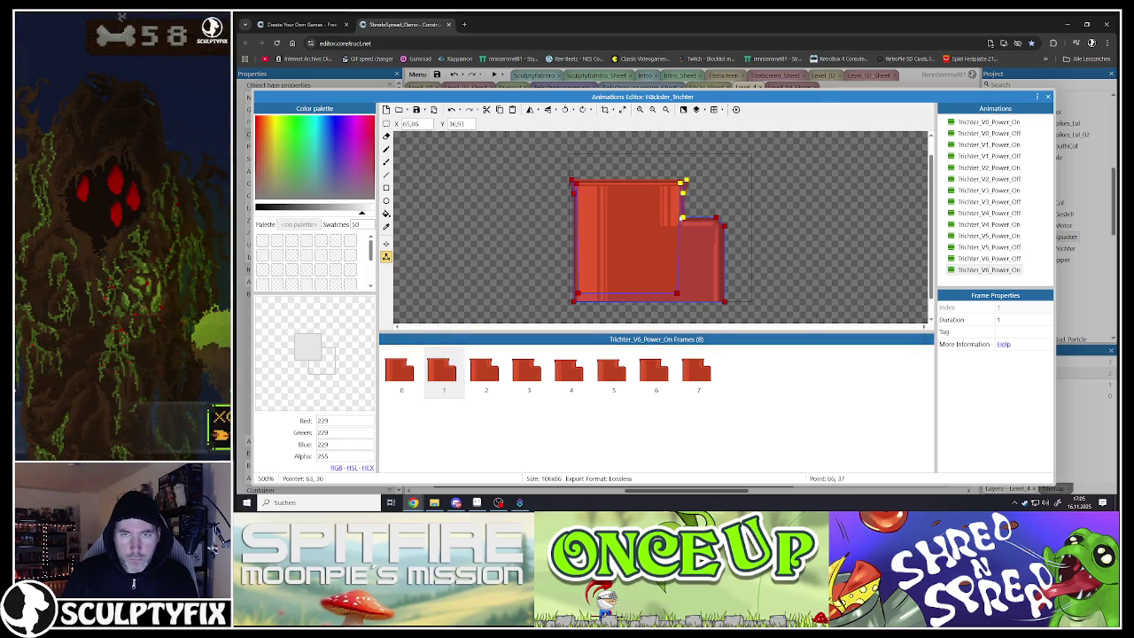
pyautogui.click(550, 359)
pyautogui.click(485, 376)
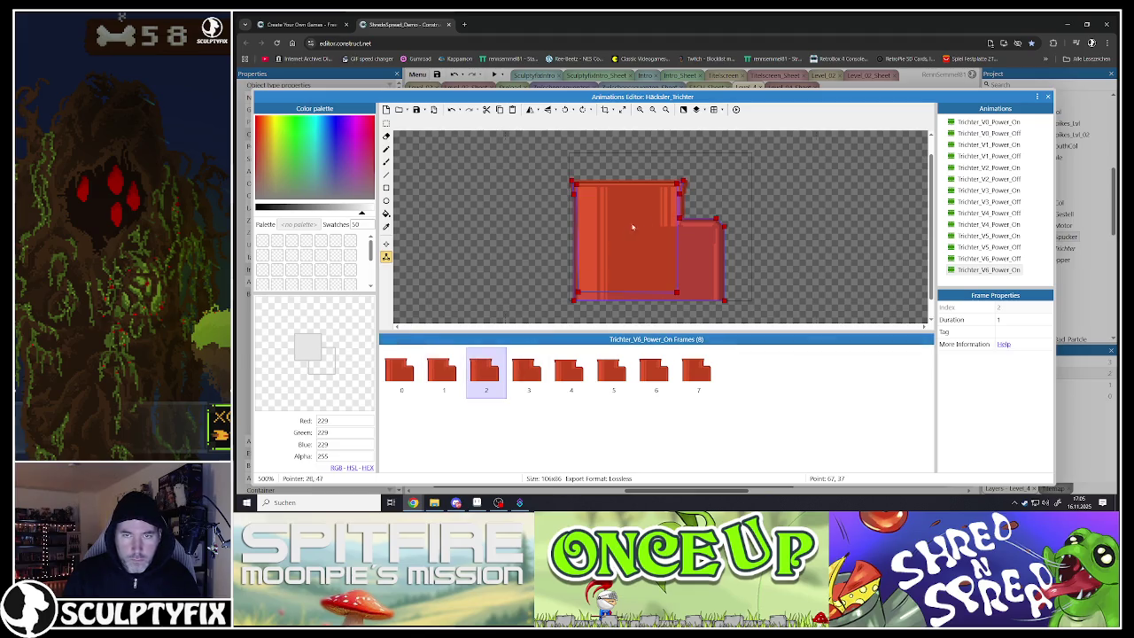
pyautogui.click(681, 183)
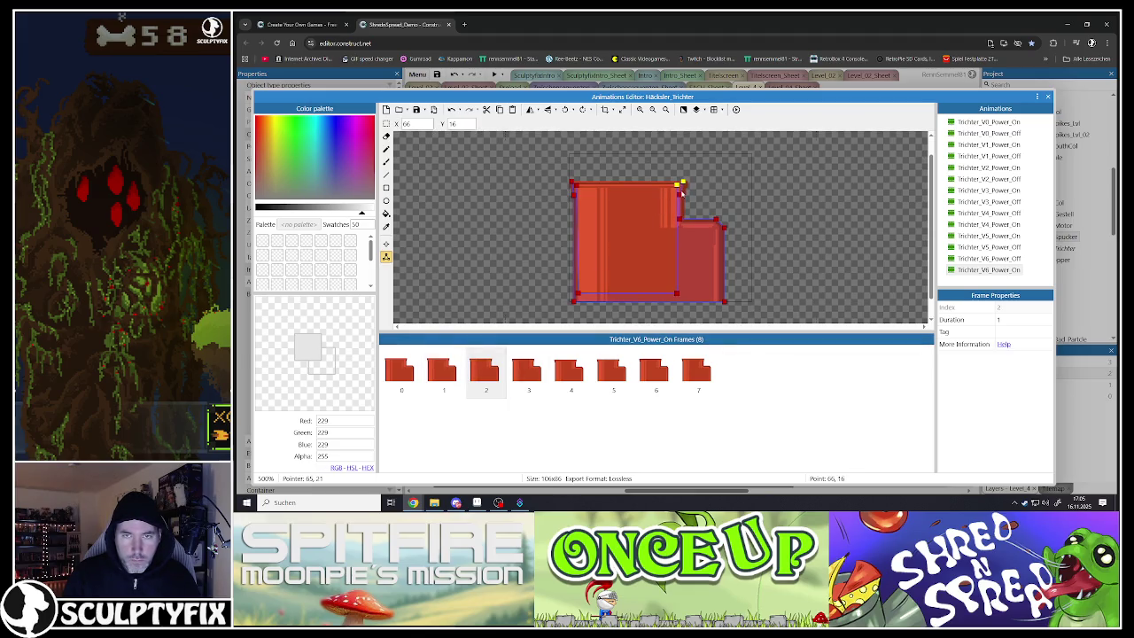
pyautogui.click(679, 193)
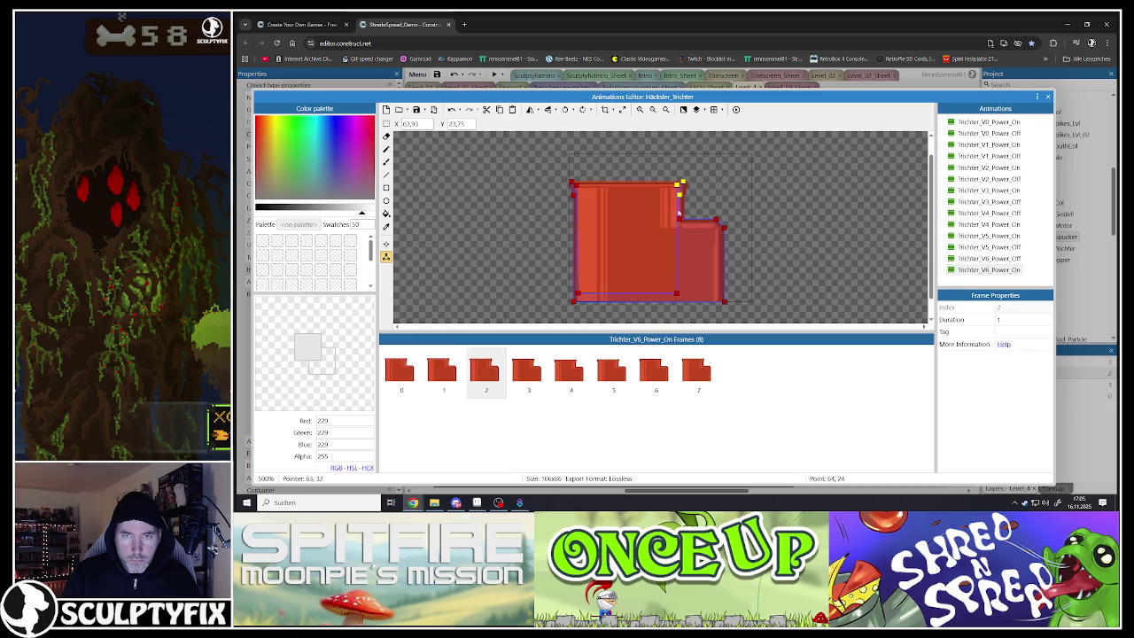
pyautogui.press('Right')
pyautogui.press('Right')
pyautogui.press('Right')
pyautogui.click(732, 194)
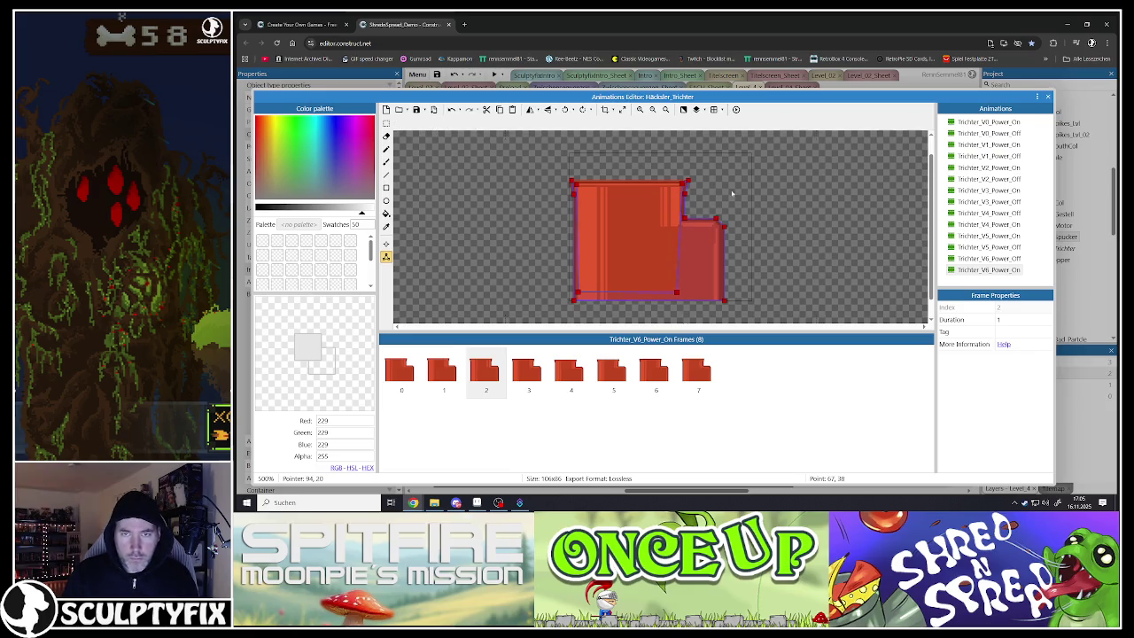
# - Shift frame 3's top-right corner points 3 pixels right and drag frame 4's top-right point down the right edge
pyautogui.click(535, 373)
pyautogui.click(681, 188)
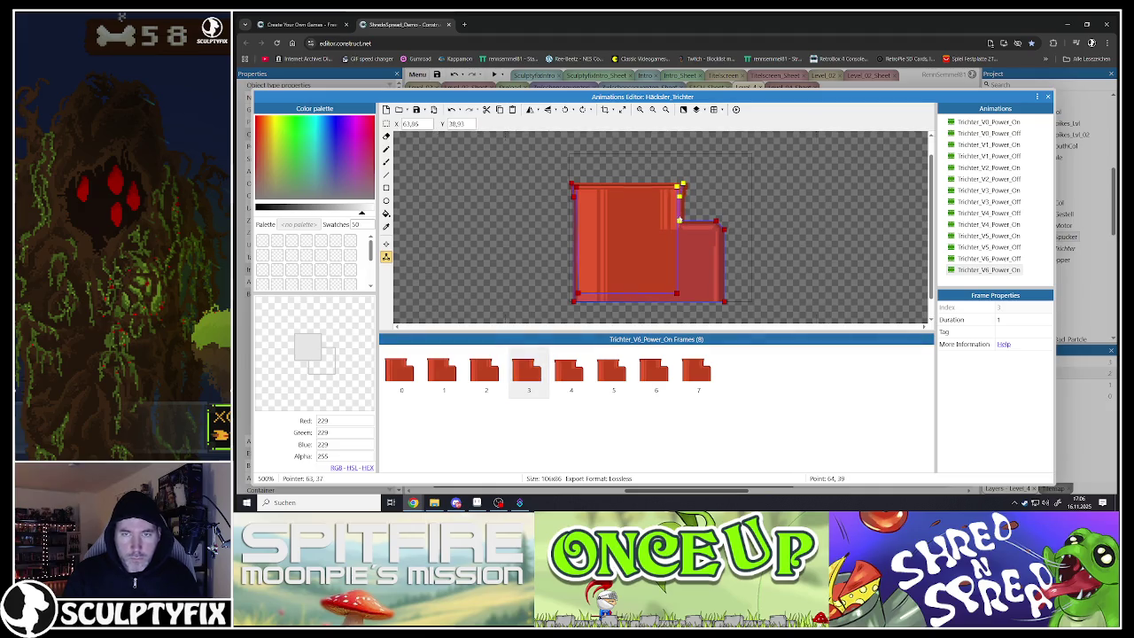
pyautogui.press('Right')
pyautogui.press('Right')
pyautogui.press('Right')
pyautogui.click(708, 201)
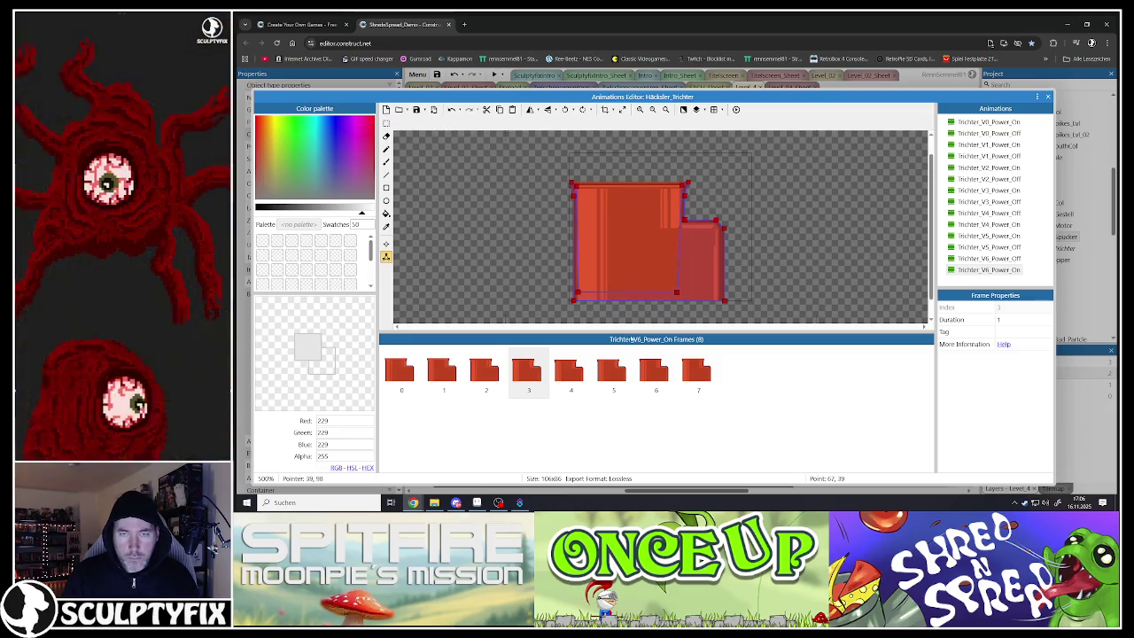
pyautogui.click(568, 378)
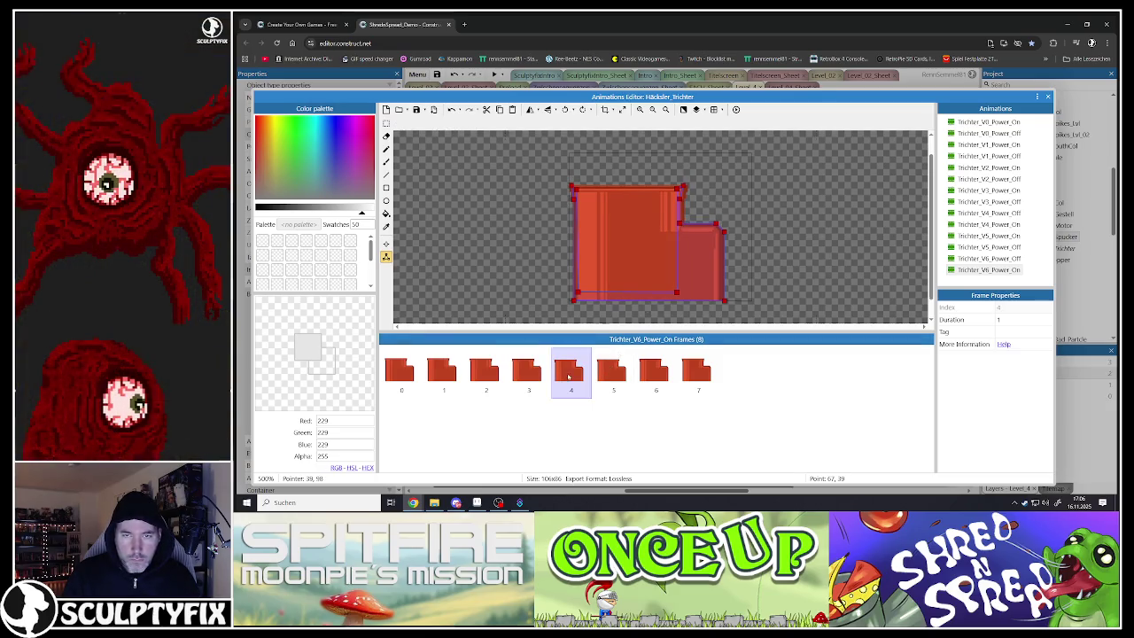
pyautogui.click(679, 189)
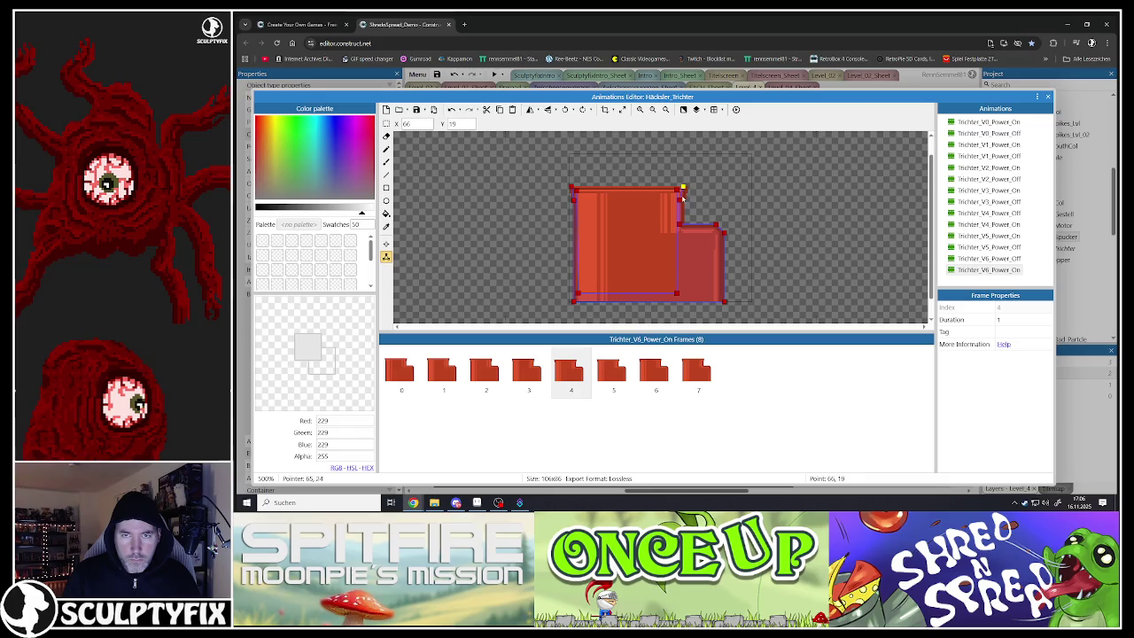
pyautogui.moveTo(679, 189); pyautogui.dragTo(683, 225)
pyautogui.click(739, 207)
# - On frames 5 and 6, shift the top-right and right-edge collision points 3 pixels right
pyautogui.click(610, 373)
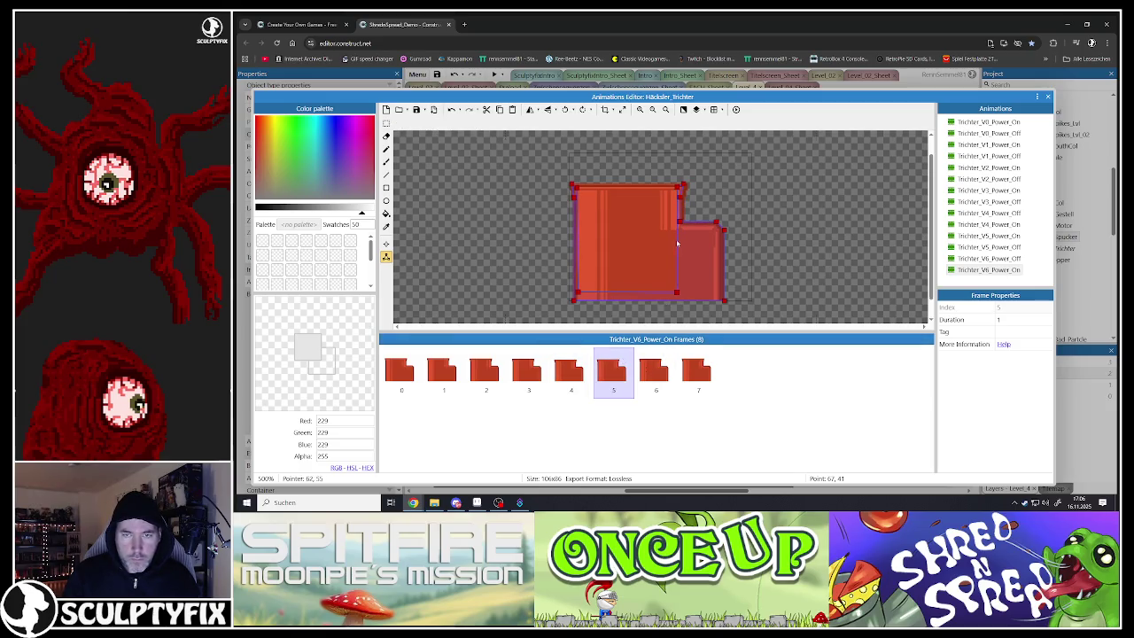
pyautogui.click(679, 190)
pyautogui.keyDown('shift'); pyautogui.click(679, 198); pyautogui.keyUp('shift')
pyautogui.keyDown('shift'); pyautogui.click(679, 222); pyautogui.keyUp('shift')
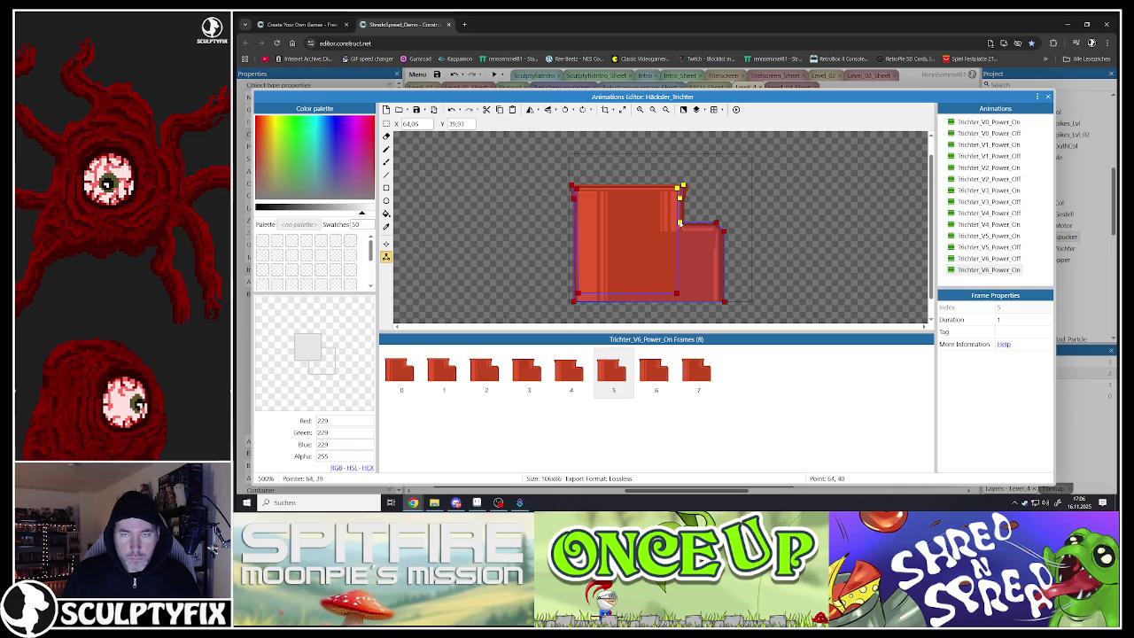
pyautogui.press('Right')
pyautogui.press('Right')
pyautogui.press('Right')
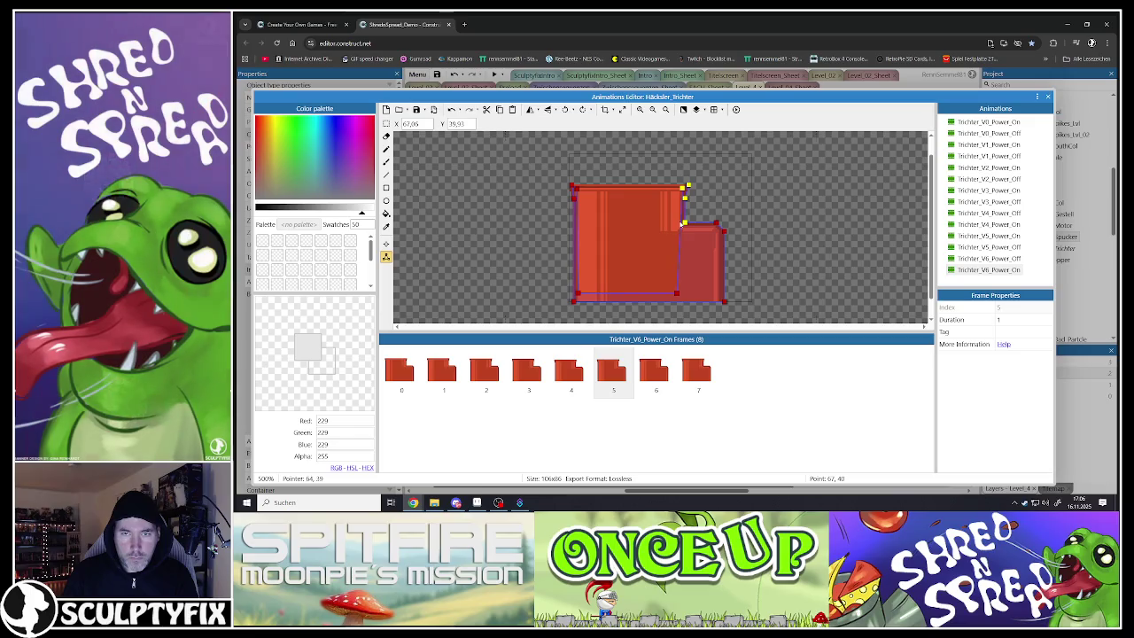
pyautogui.click(658, 379)
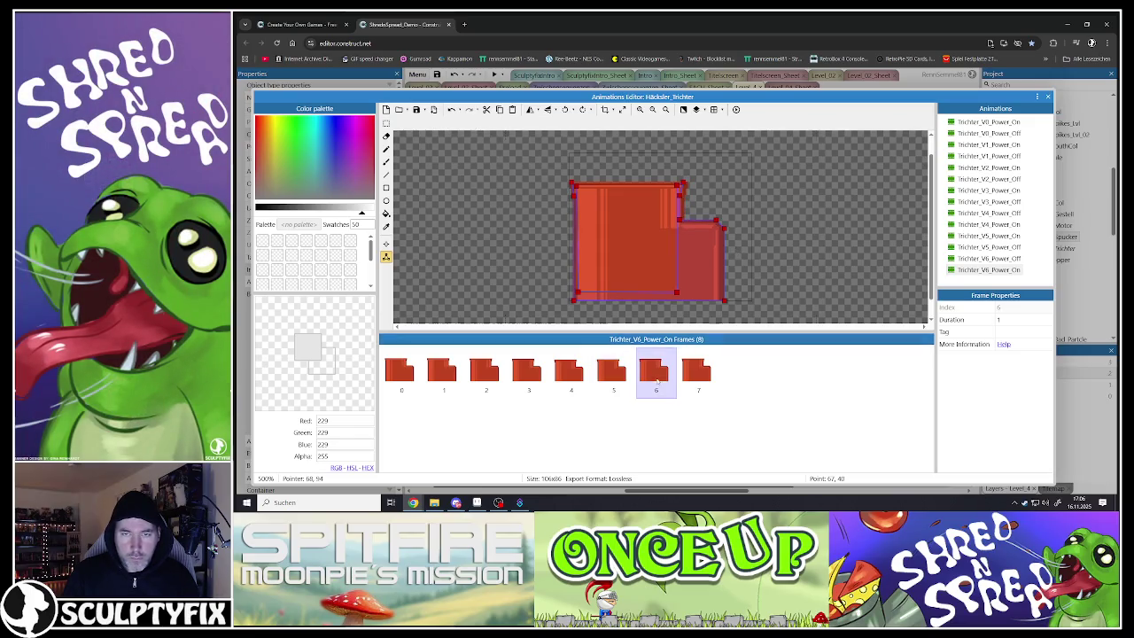
pyautogui.click(679, 189)
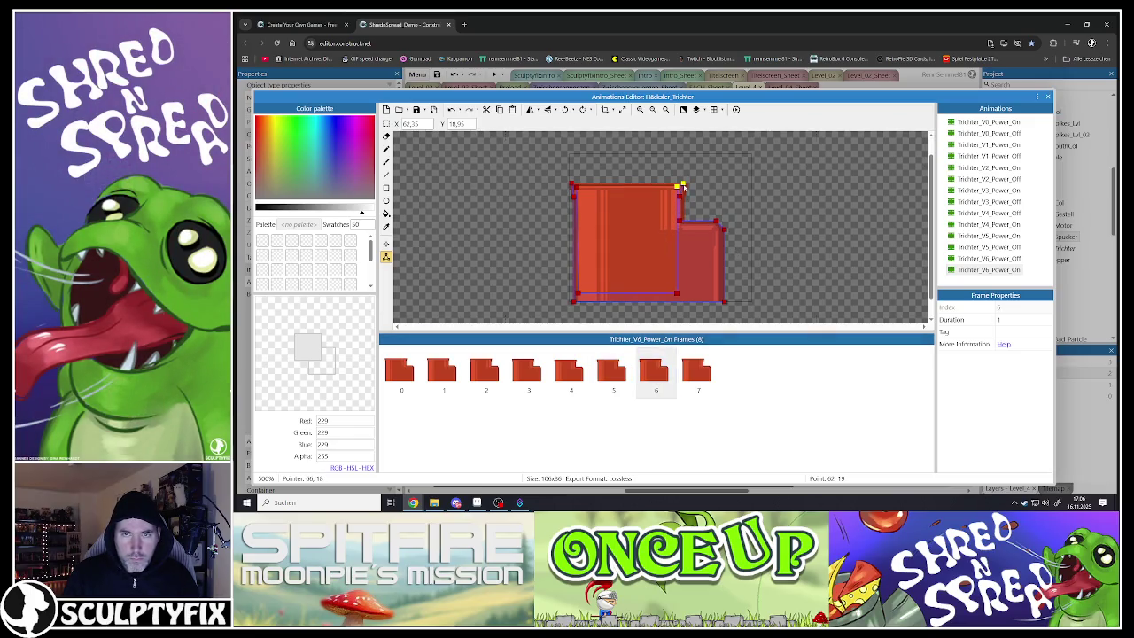
pyautogui.keyDown('shift'); pyautogui.click(679, 222); pyautogui.keyUp('shift')
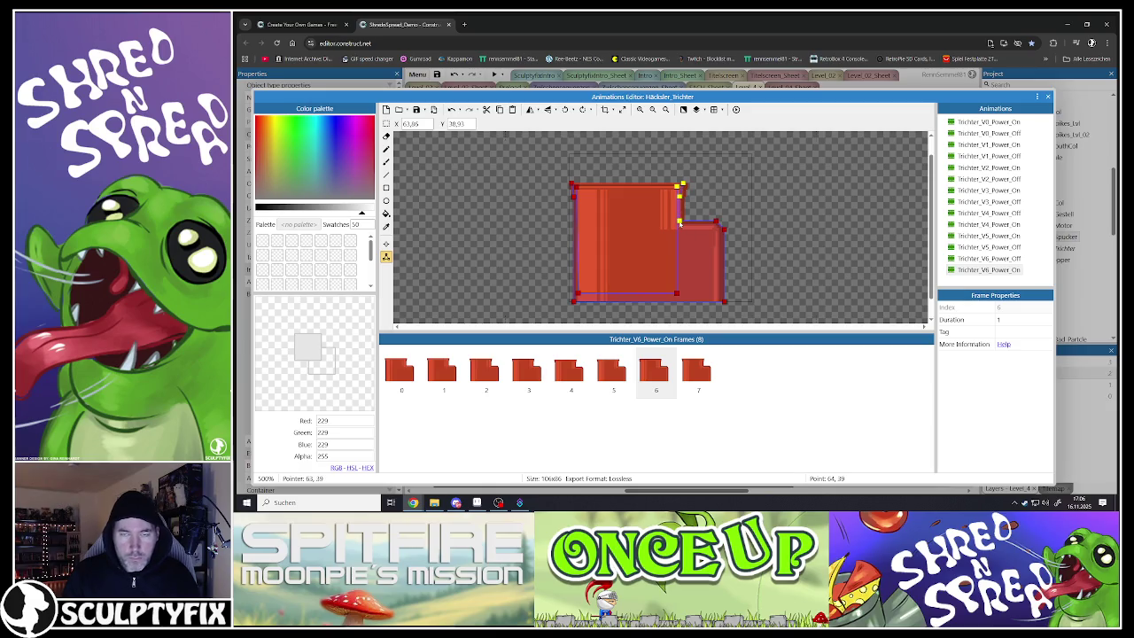
pyautogui.press('Right')
pyautogui.press('Right')
pyautogui.press('Right')
# - On frame 7, move the top-right and right-edge points to the sprite edge, then close the animations editor
pyautogui.click(698, 371)
pyautogui.click(678, 186)
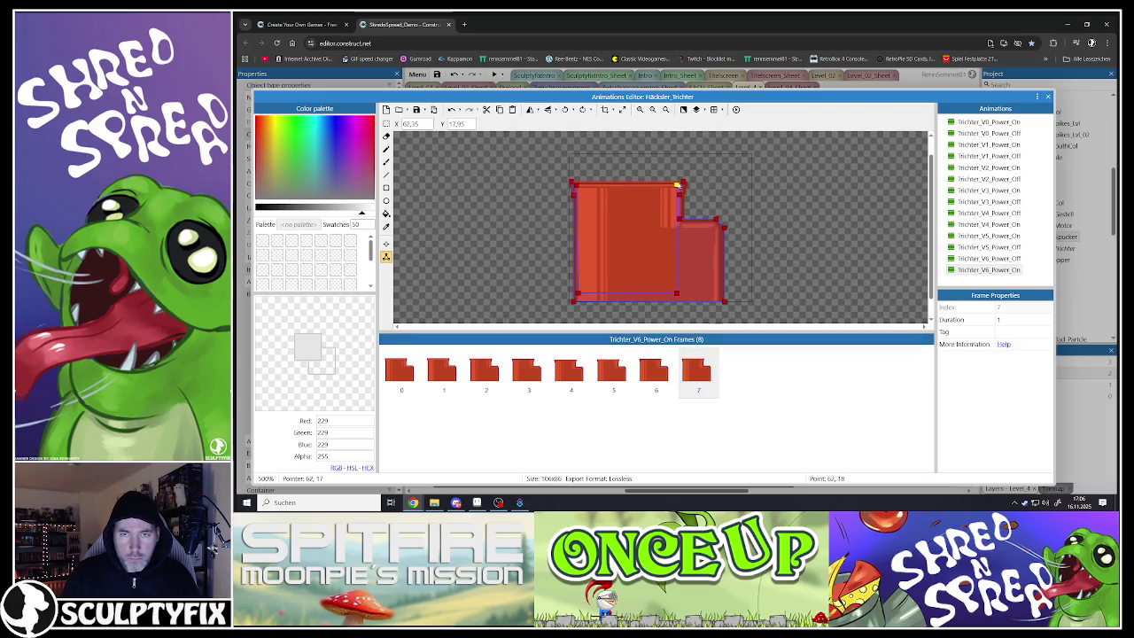
pyautogui.click(679, 218)
pyautogui.moveTo(679, 218); pyautogui.dragTo(684, 217)
pyautogui.click(692, 312)
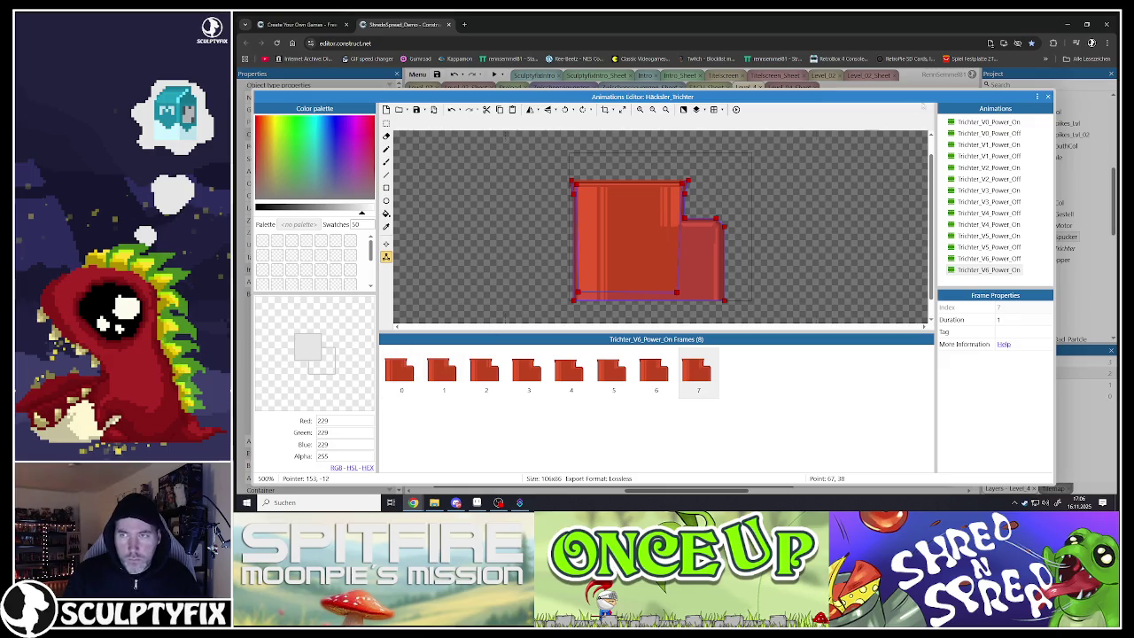
pyautogui.click(1048, 97)
# - Select the Shredder machine, try Gestell_V5_Power_On, and set the base back to Gestell_V4_Power_Off
pyautogui.click(599, 241)
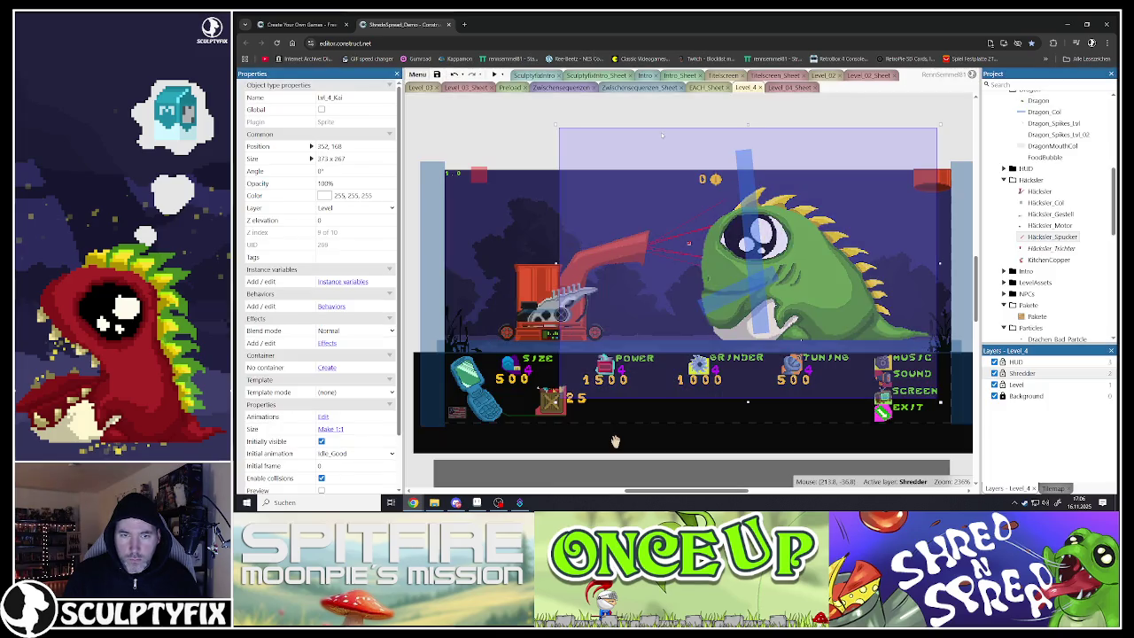
pyautogui.click(530, 317)
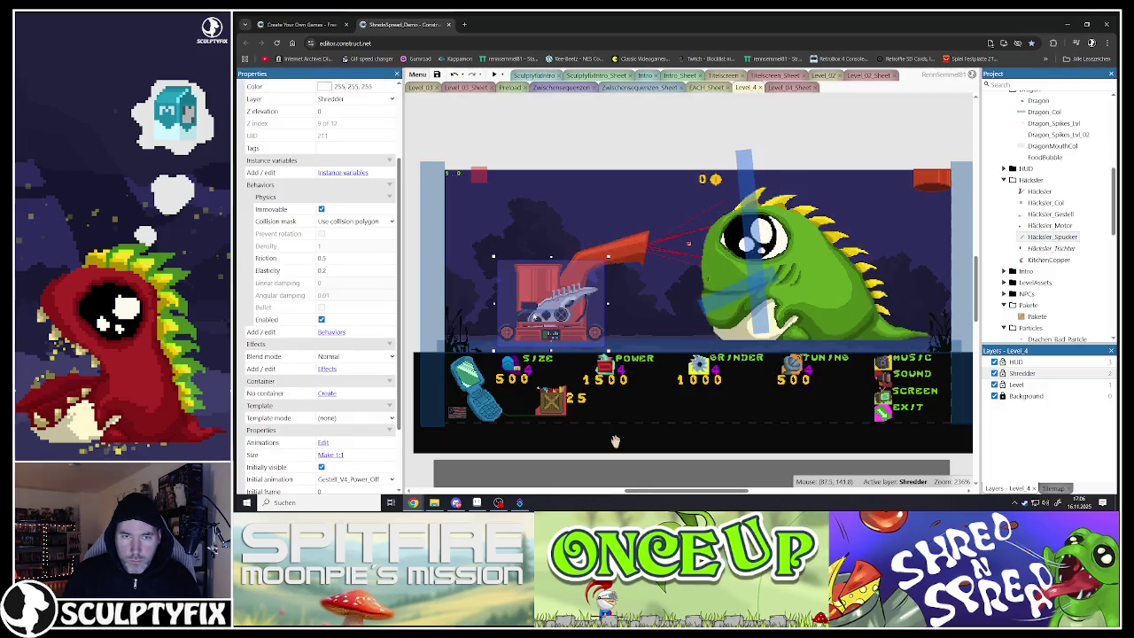
pyautogui.scroll(5, 529, 313)
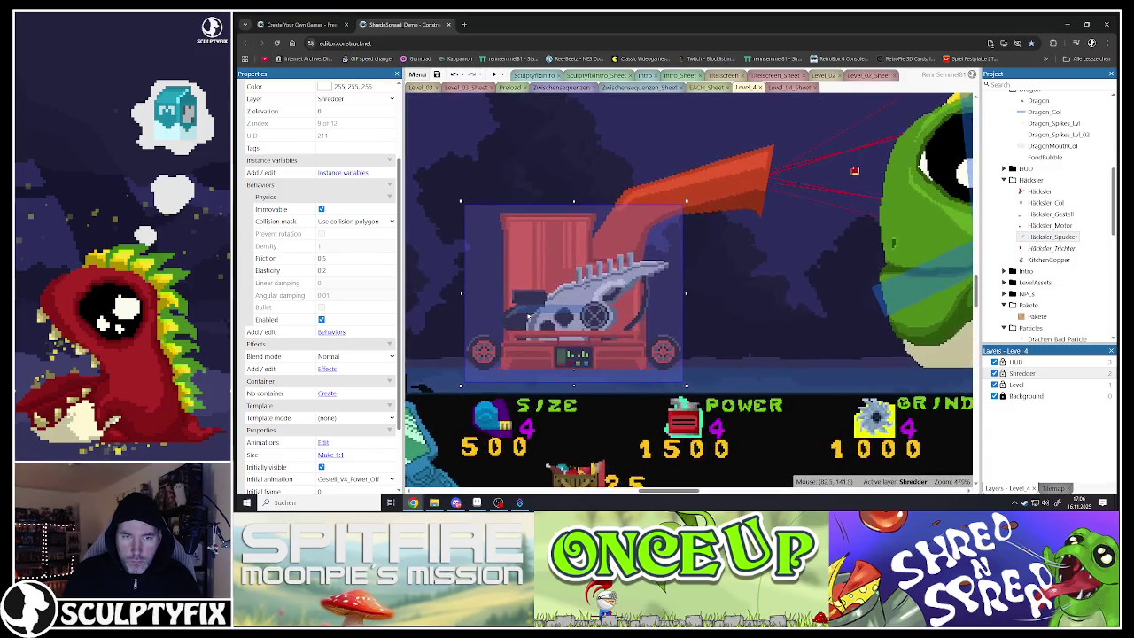
pyautogui.click(529, 313)
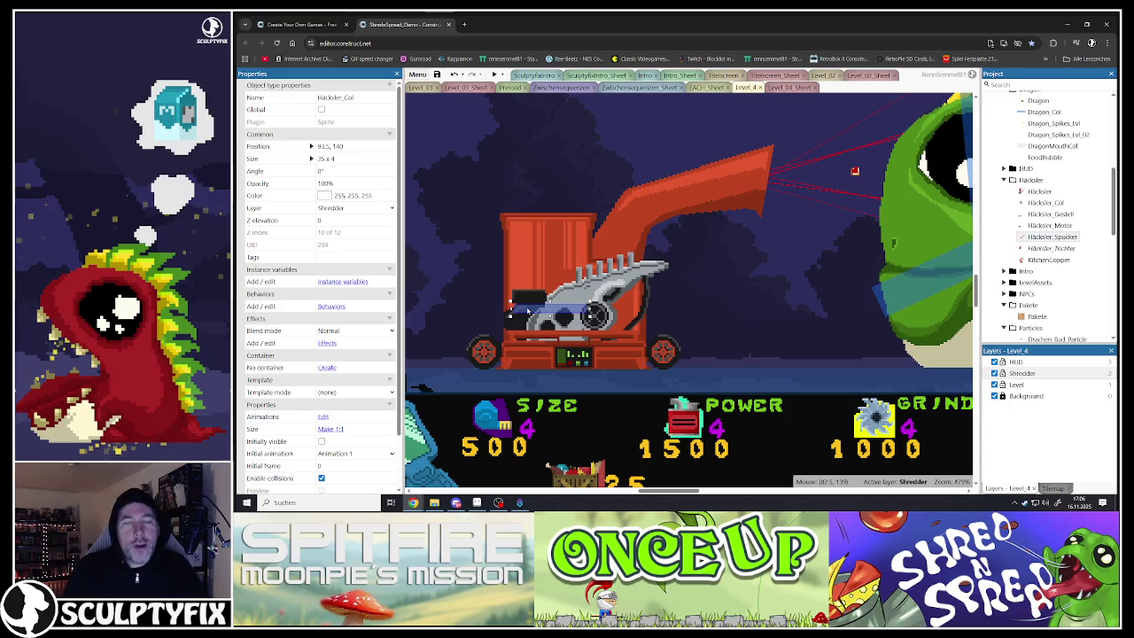
pyautogui.scroll(-4, 528, 312)
pyautogui.scroll(4, 556, 261)
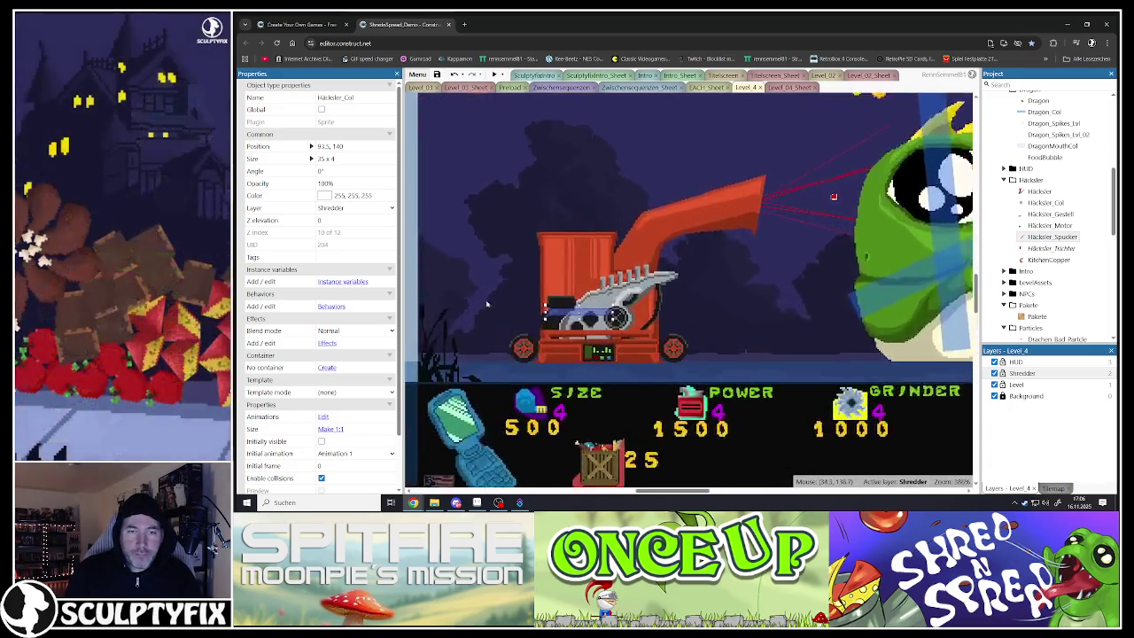
pyautogui.click(556, 261)
pyautogui.scroll(-3, 357, 446)
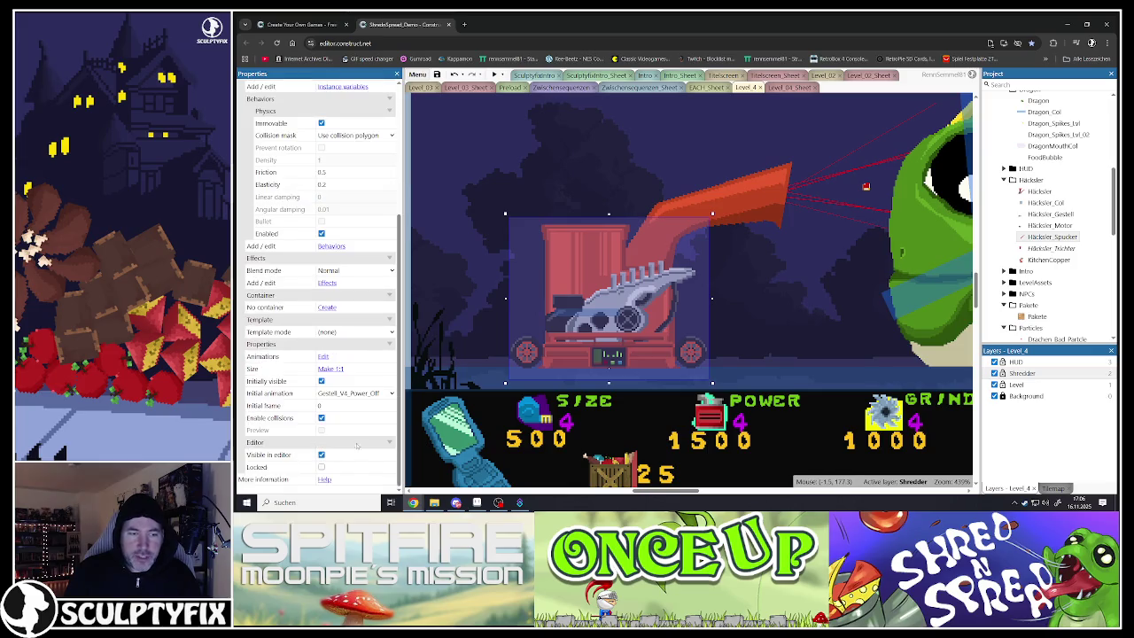
pyautogui.click(352, 394)
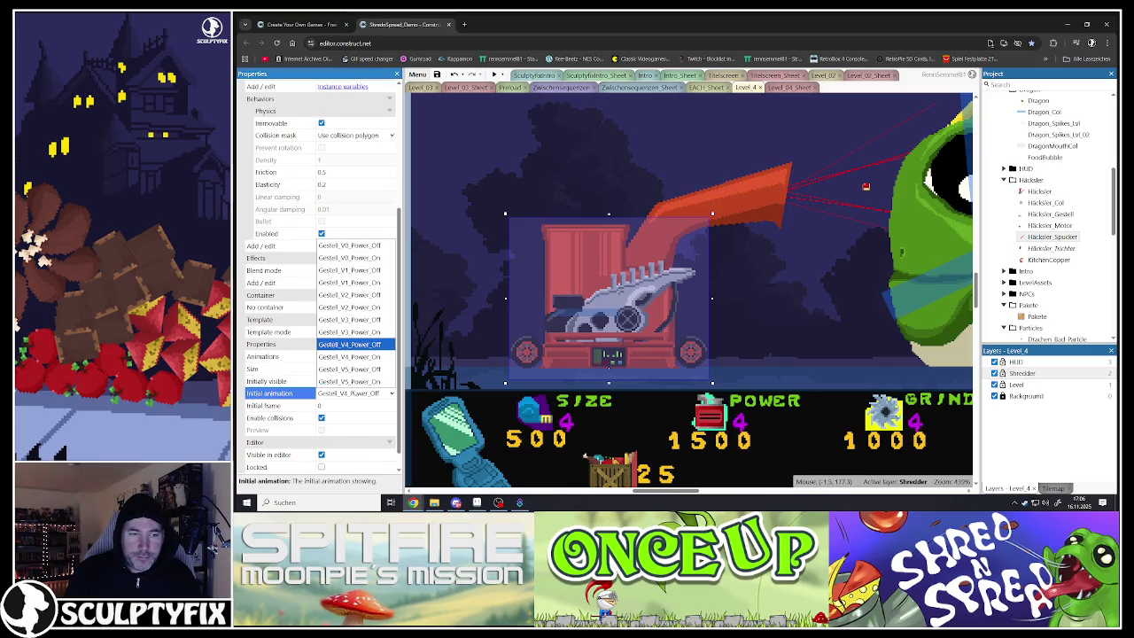
pyautogui.click(351, 381)
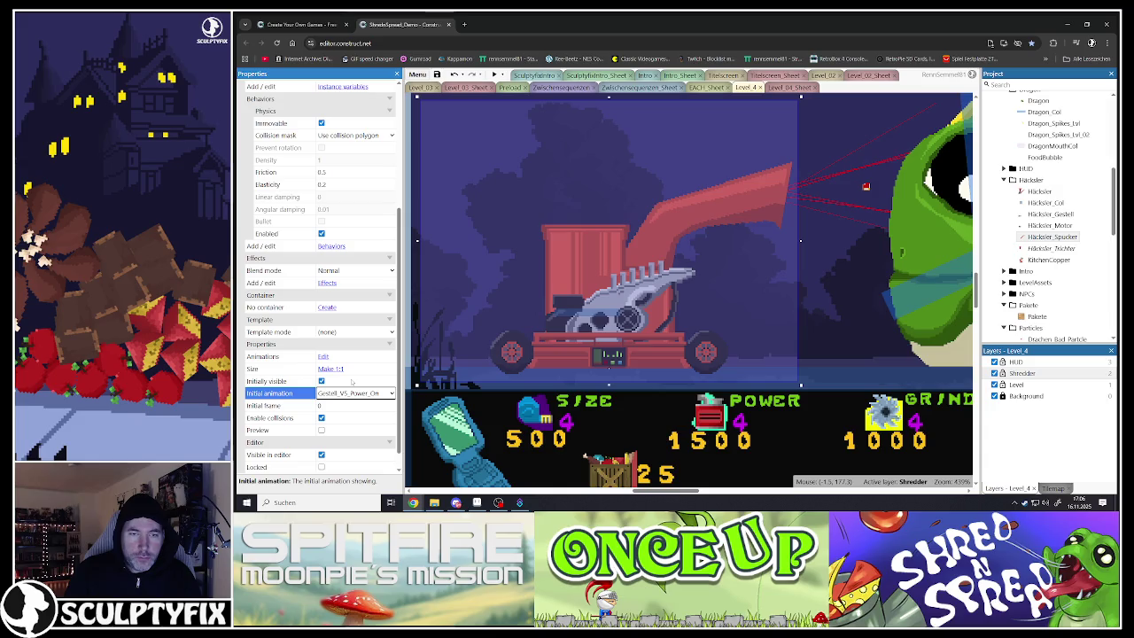
pyautogui.click(352, 393)
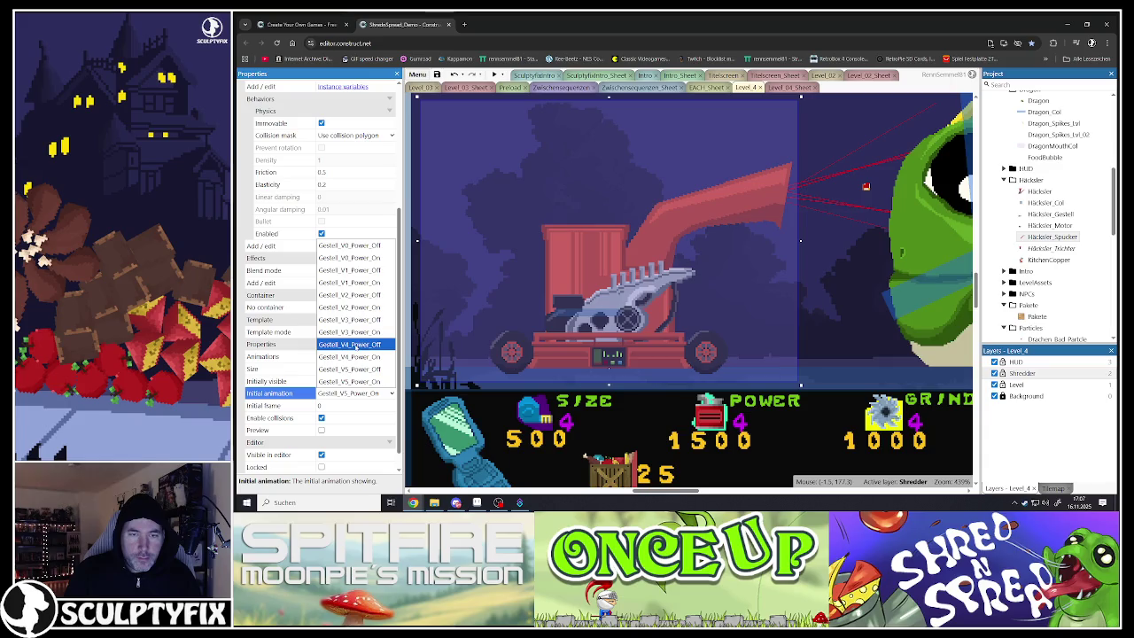
pyautogui.click(351, 345)
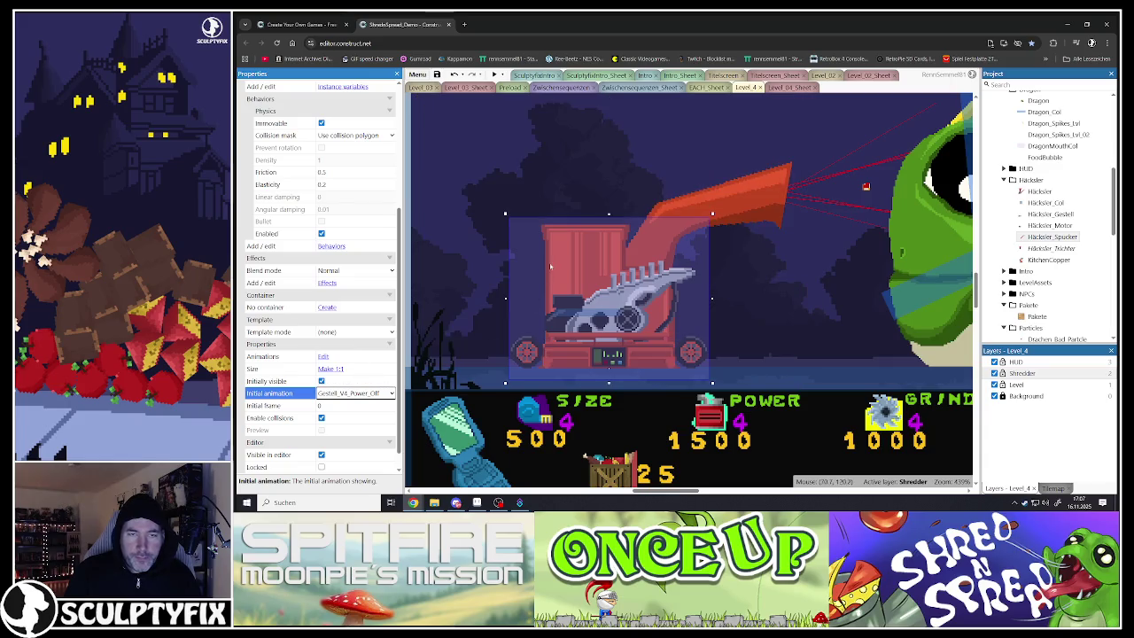
# - Select the funnel, check its frames, and set its initial animation to Trichter_V6_Power_On
pyautogui.click(576, 226)
pyautogui.doubleClick(574, 217)
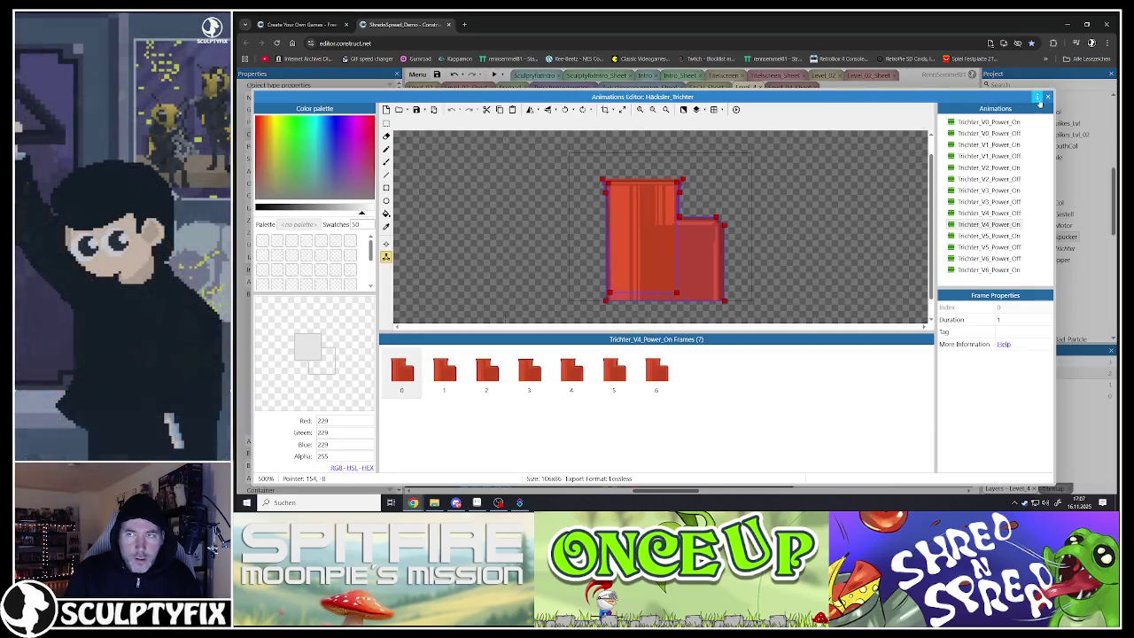
pyautogui.click(1047, 96)
pyautogui.scroll(-3, 376, 415)
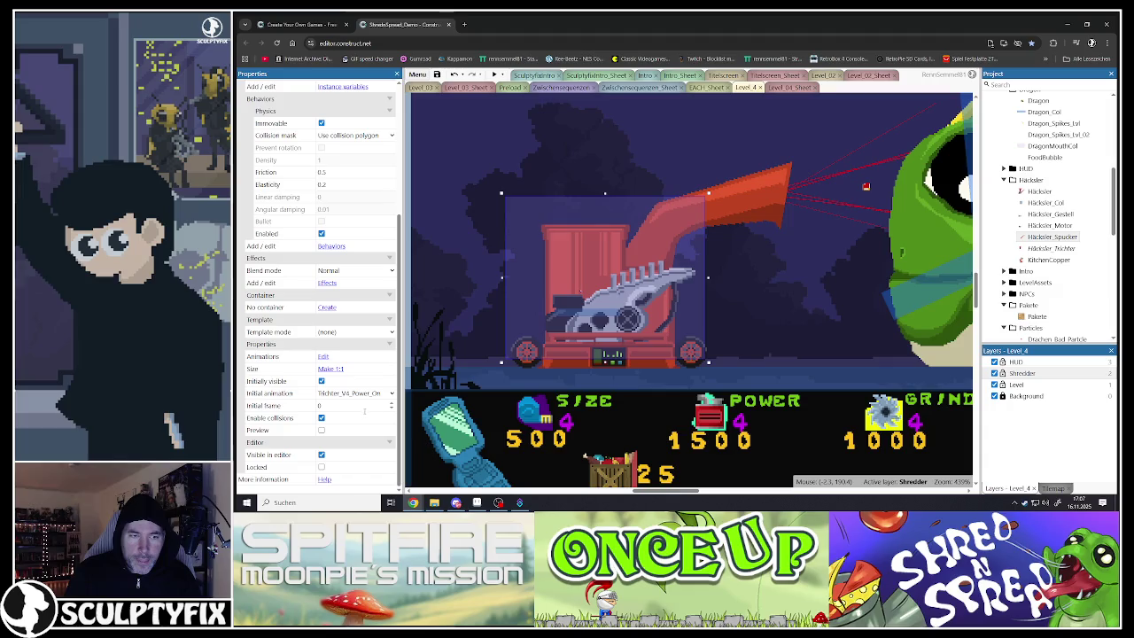
pyautogui.click(351, 395)
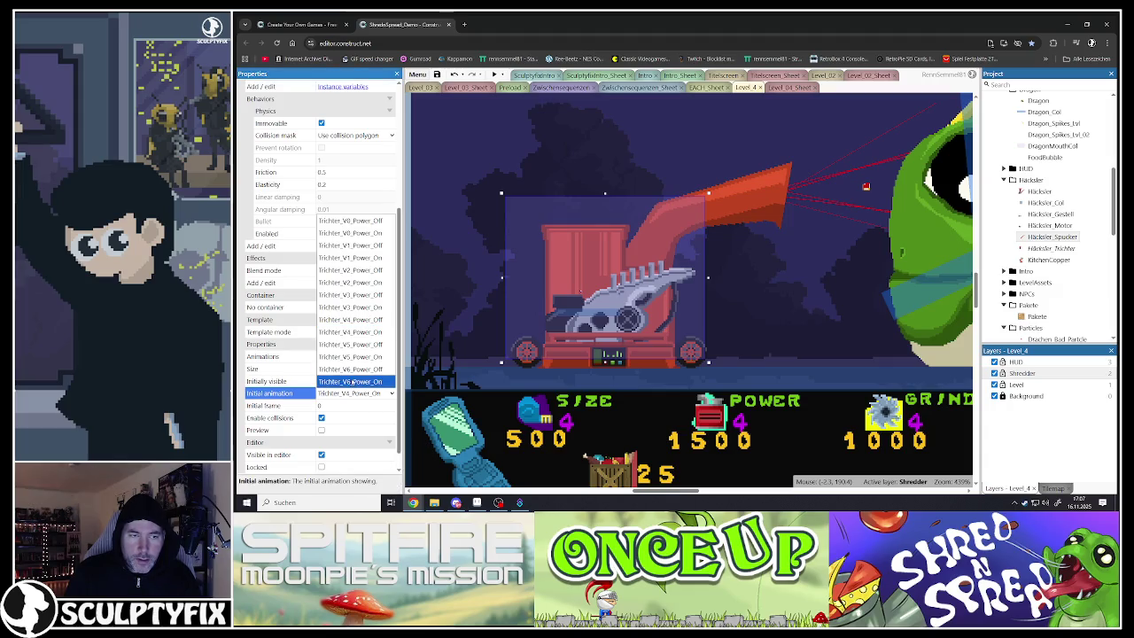
pyautogui.click(352, 381)
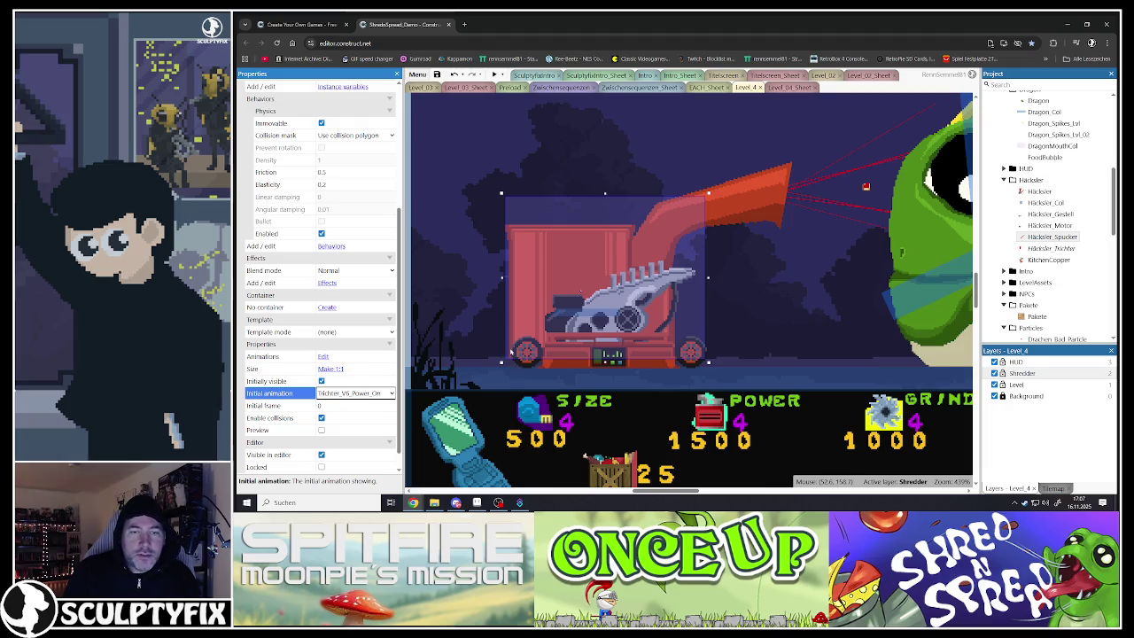
pyautogui.scroll(-5, 614, 445)
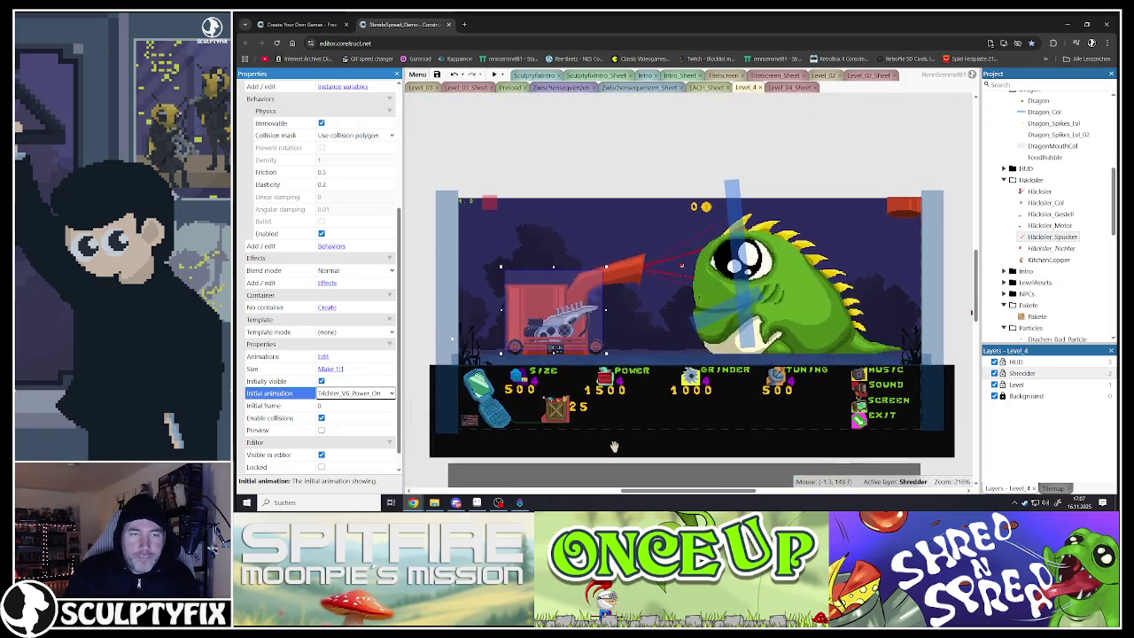
pyautogui.scroll(5, 539, 341)
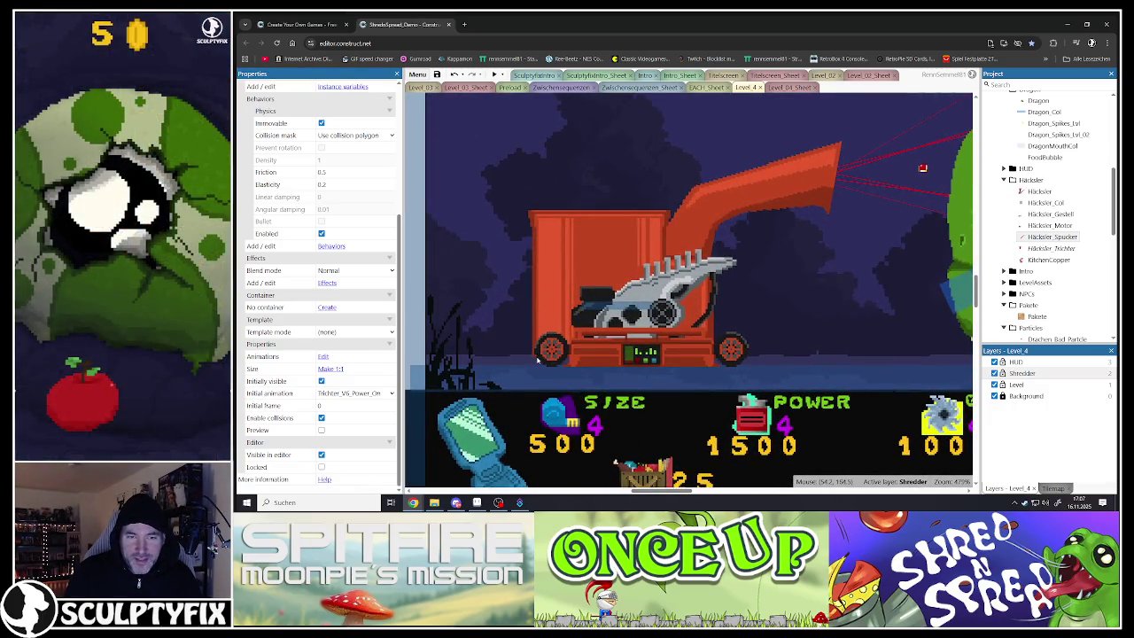
pyautogui.scroll(-5, 611, 350)
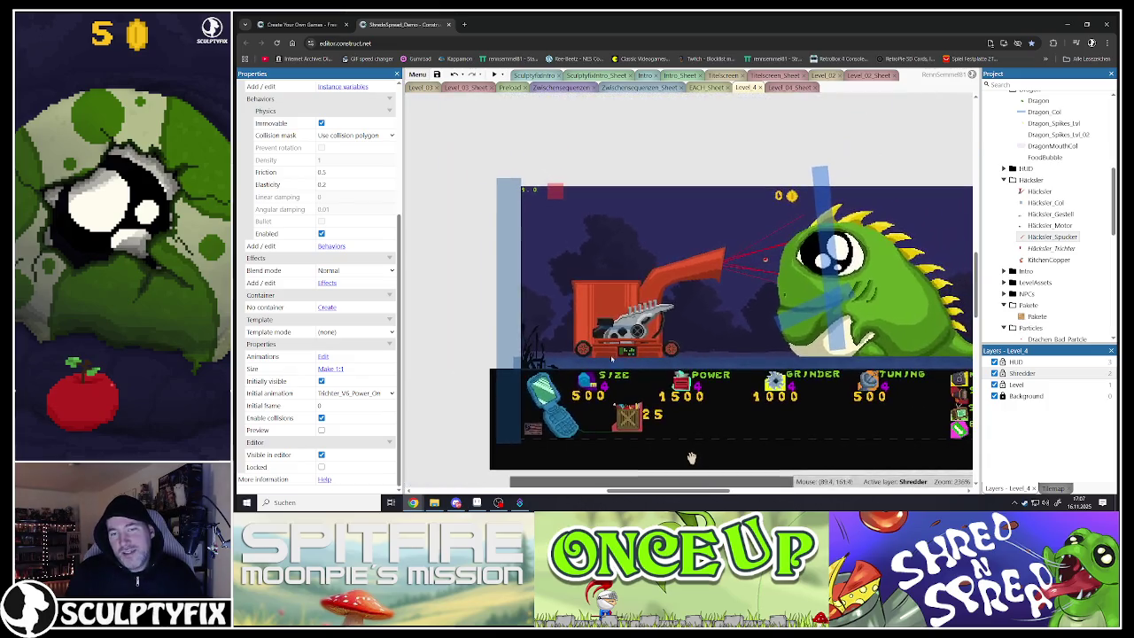
pyautogui.scroll(5, 613, 345)
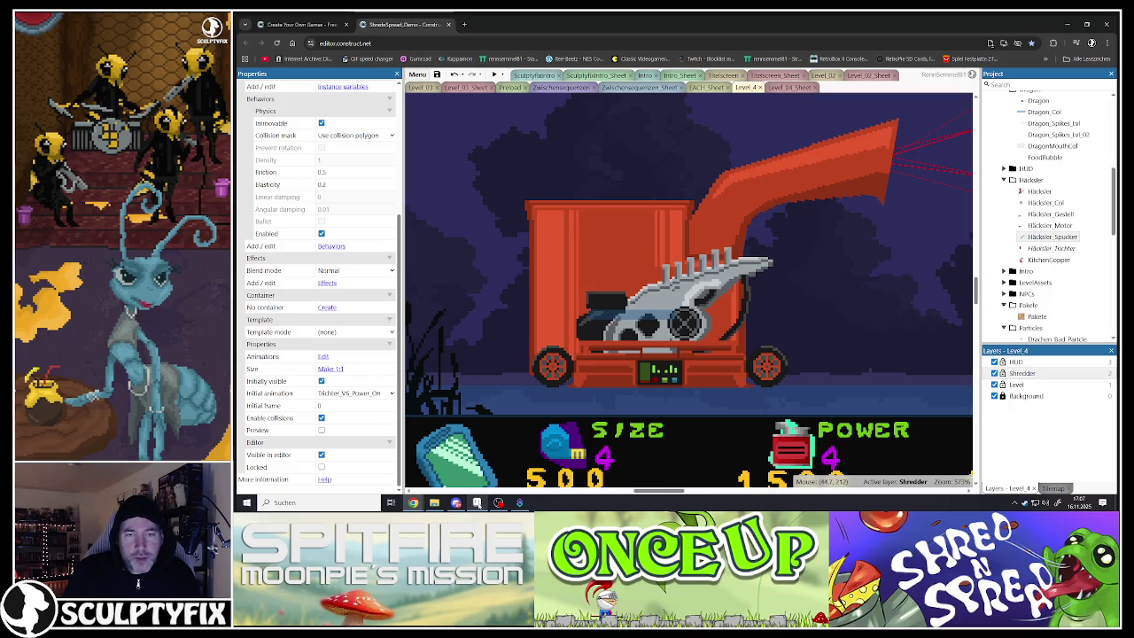
# - In Aseprite, draw a grey diagonal guide line across the funnel's lower-left corner
pyautogui.moveTo(476, 504)
pyautogui.click(477, 461)
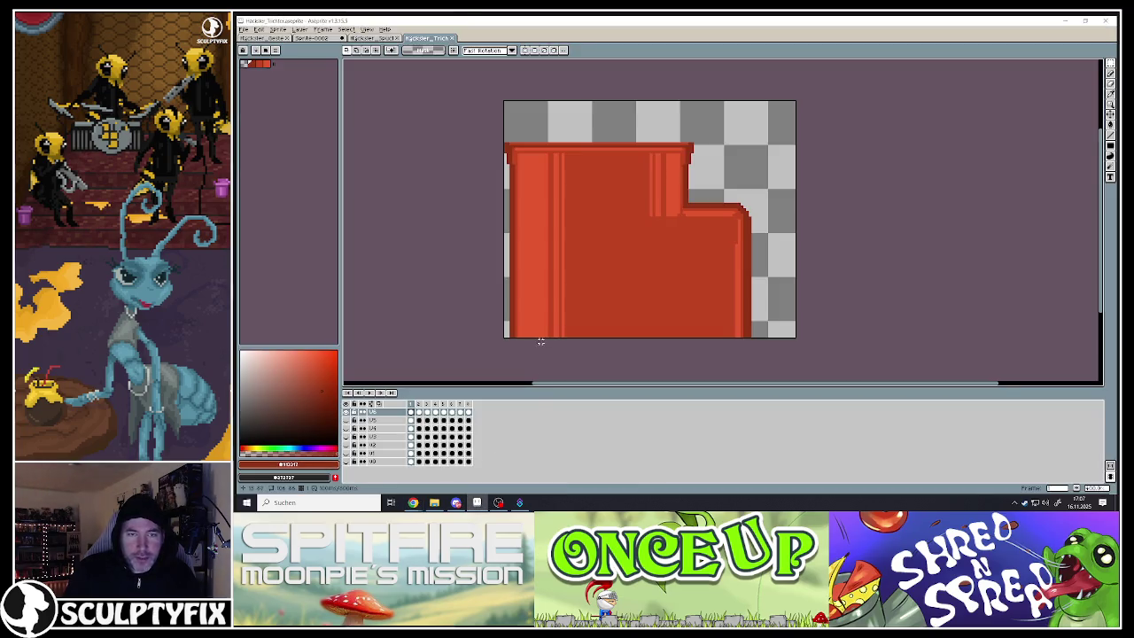
pyautogui.click(1110, 135)
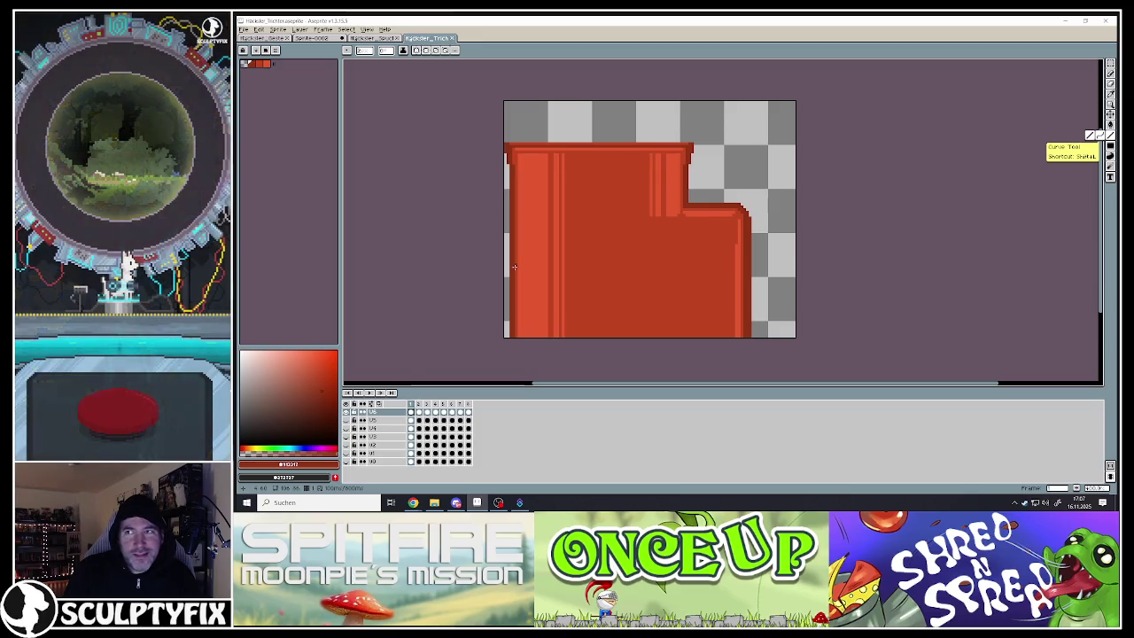
pyautogui.keyDown('alt'); pyautogui.click(366, 177); pyautogui.keyUp('alt')
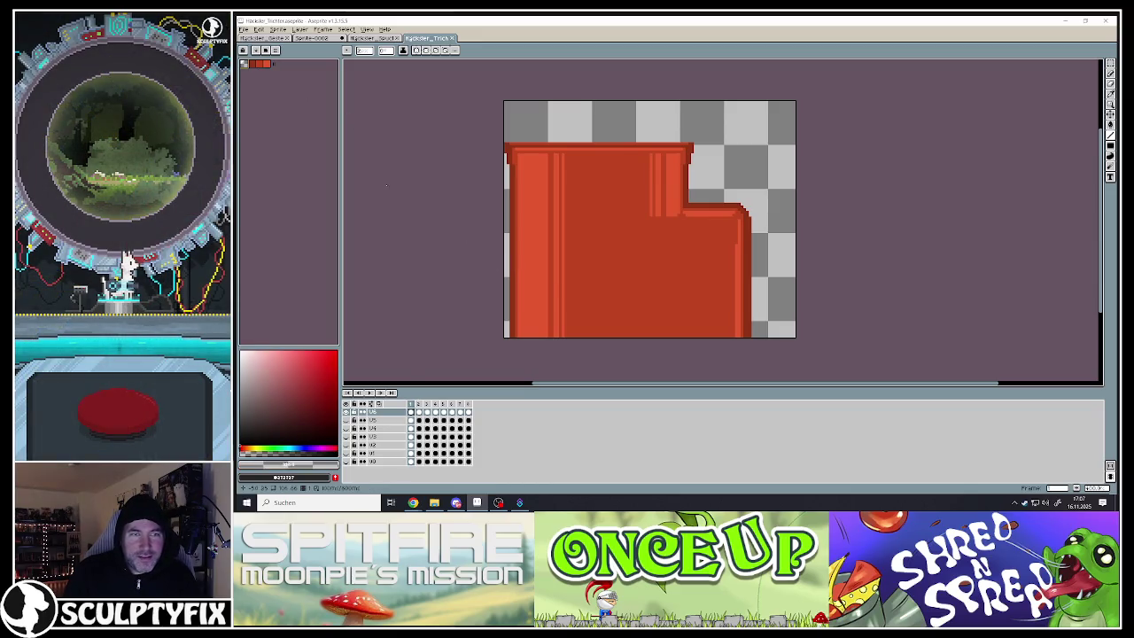
pyautogui.keyDown('alt'); pyautogui.click(512, 264); pyautogui.keyUp('alt')
pyautogui.moveTo(512, 264); pyautogui.dragTo(592, 356)
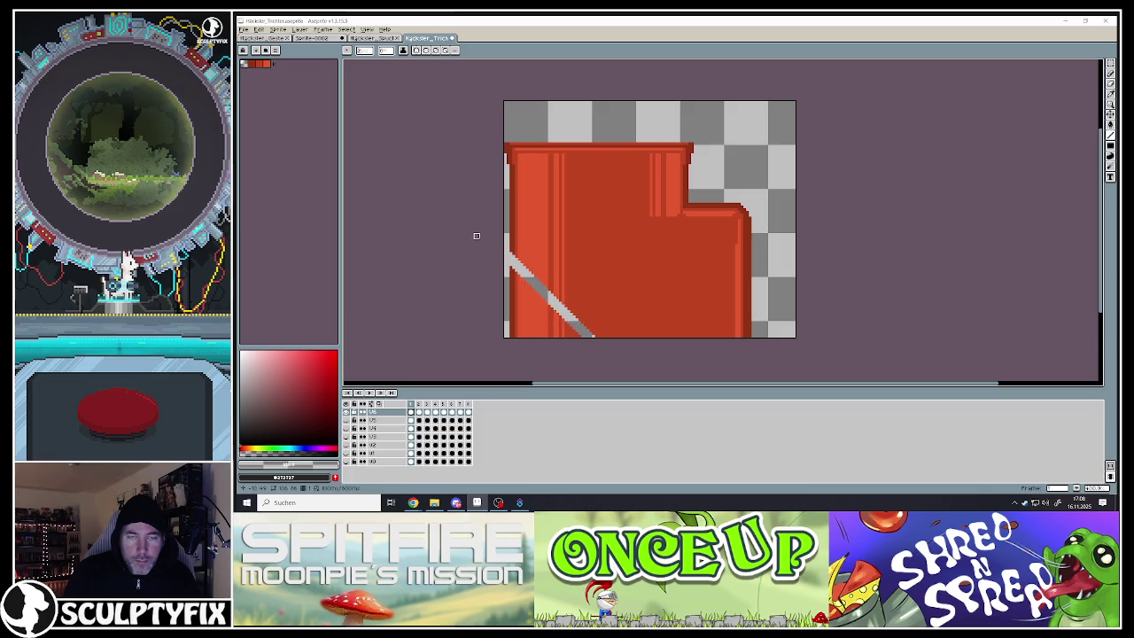
# - Marquee-select and delete the pixels below the diagonal guide, including stray red fragments
pyautogui.scroll(1, 536, 348)
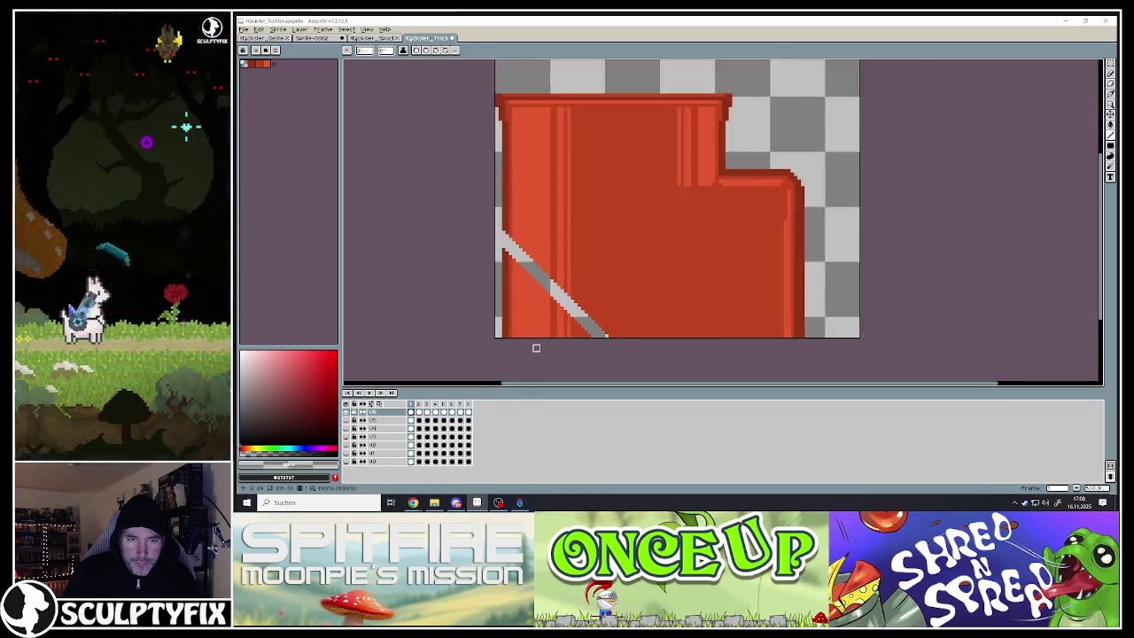
pyautogui.scroll(2, 535, 348)
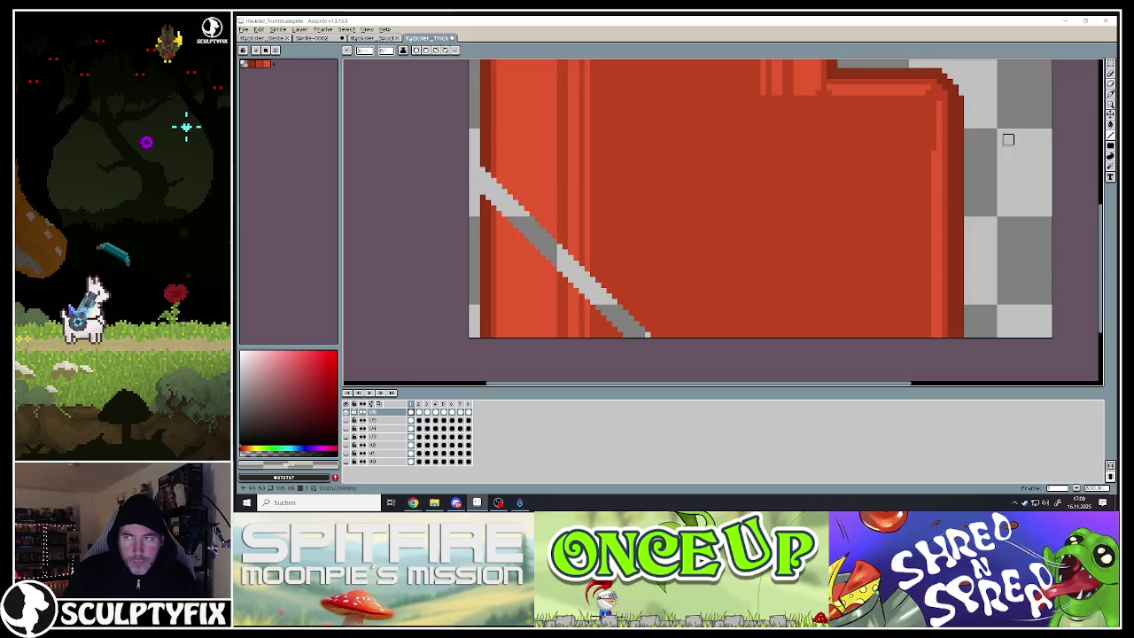
pyautogui.click(1113, 66)
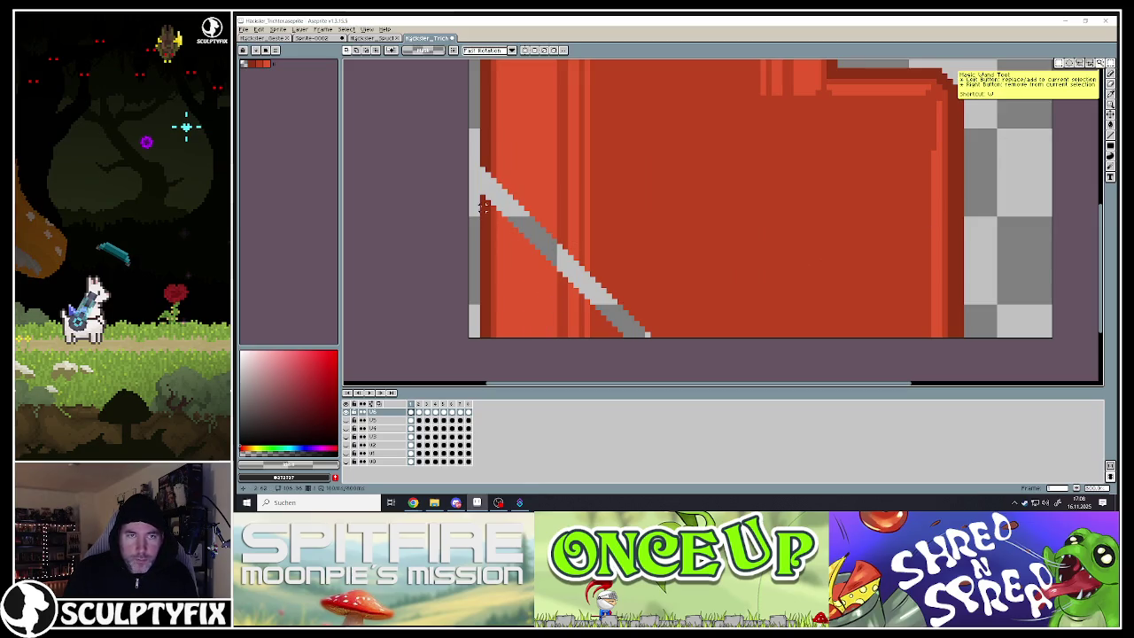
pyautogui.moveTo(475, 189); pyautogui.dragTo(510, 358)
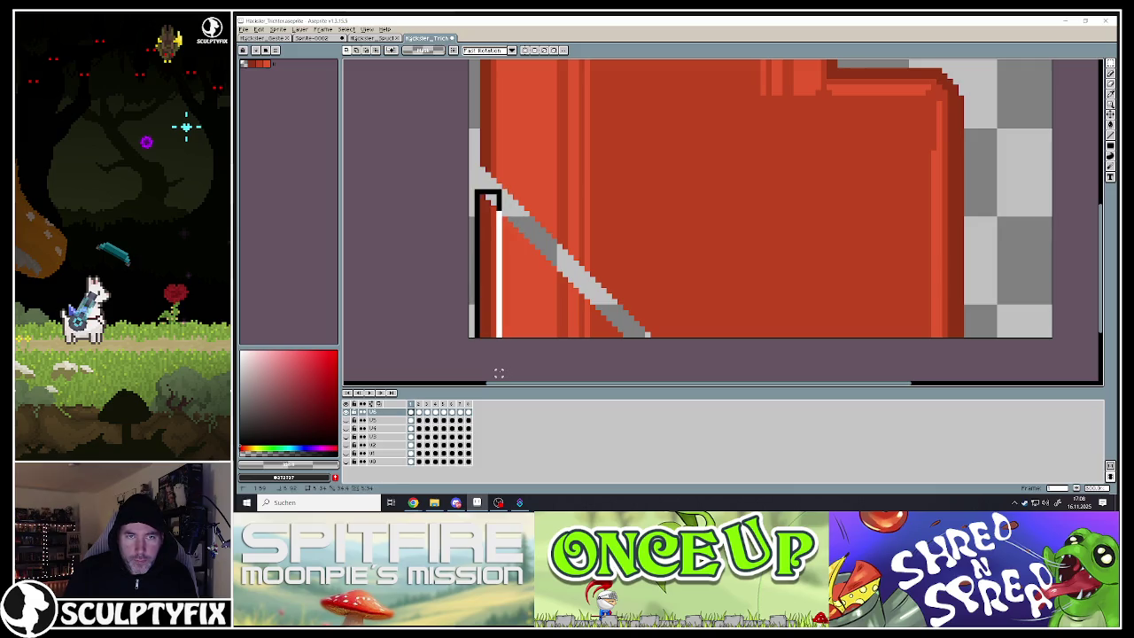
pyautogui.press('Delete')
pyautogui.moveTo(476, 283)
pyautogui.mouseDown()
pyautogui.moveTo(541, 333)
pyautogui.moveTo(608, 333)
pyautogui.mouseUp()
pyautogui.press('Delete')
pyautogui.click(585, 304)
pyautogui.press('m')
pyautogui.moveTo(486, 214); pyautogui.dragTo(527, 289)
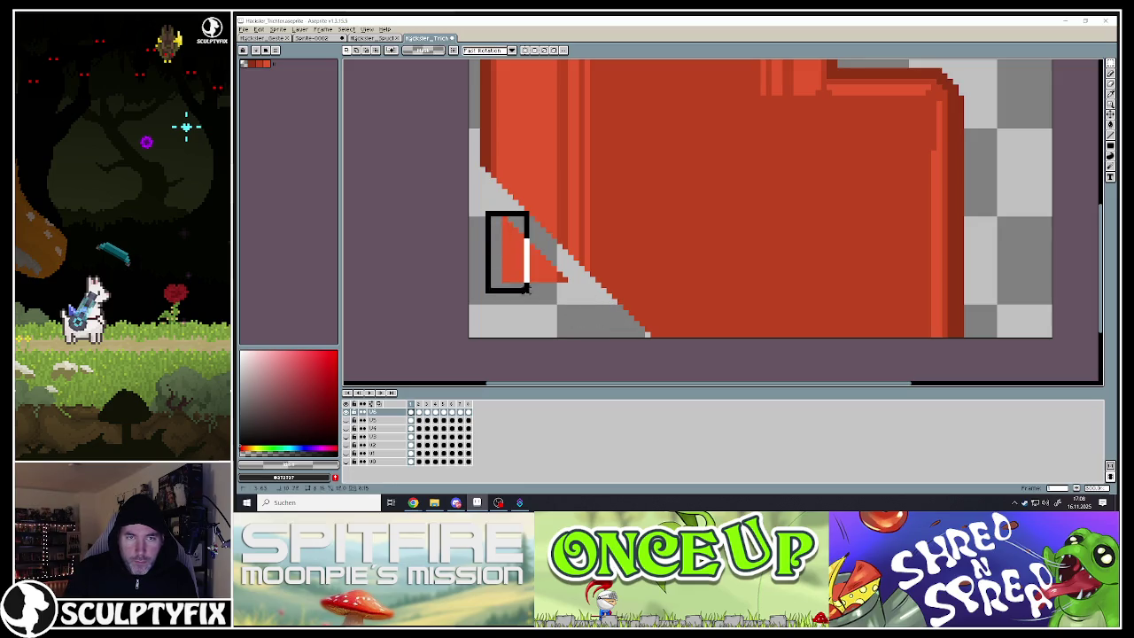
pyautogui.moveTo(500, 236); pyautogui.dragTo(549, 307)
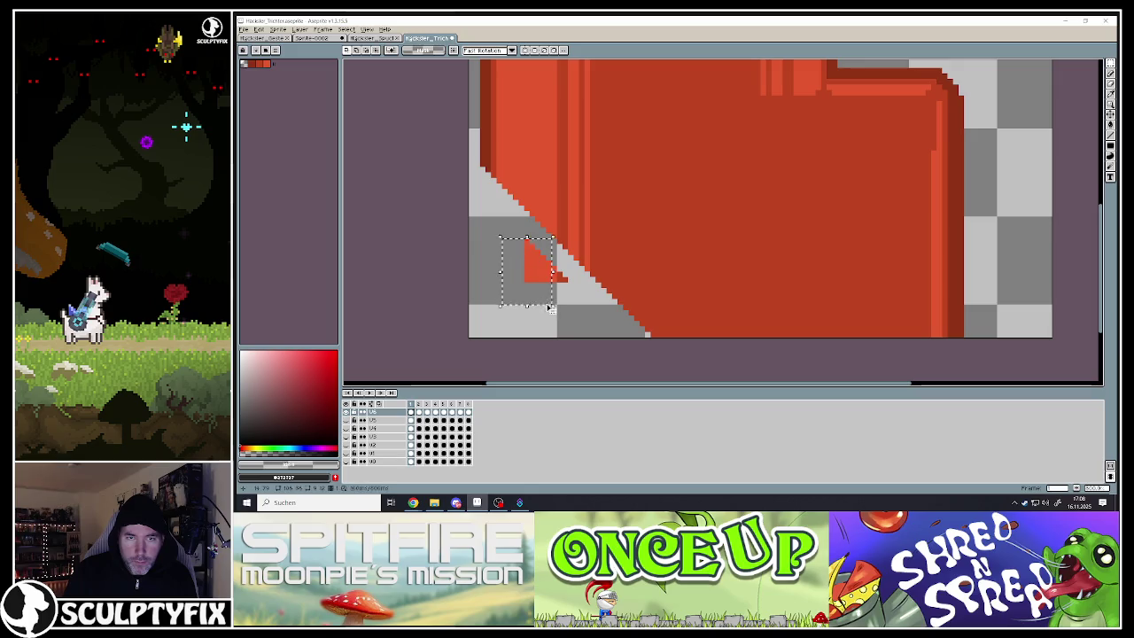
pyautogui.press('Delete')
# - Magic-wand the transparent cut-away triangle, then drop the selection and move to the next frame
pyautogui.scroll(-3, 586, 314)
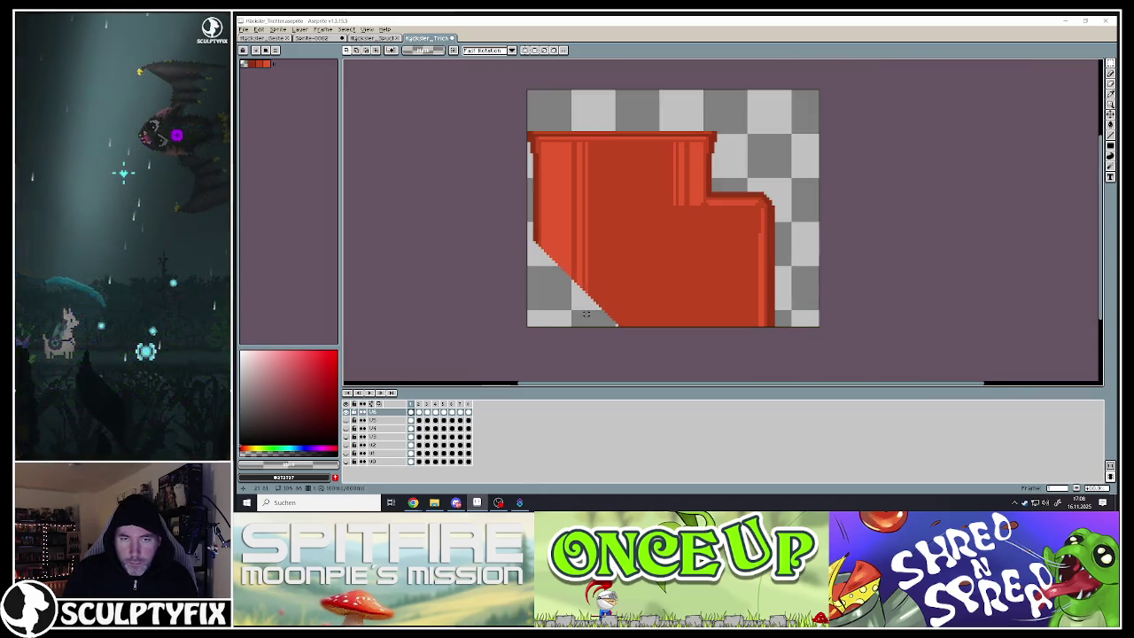
pyautogui.press('w')
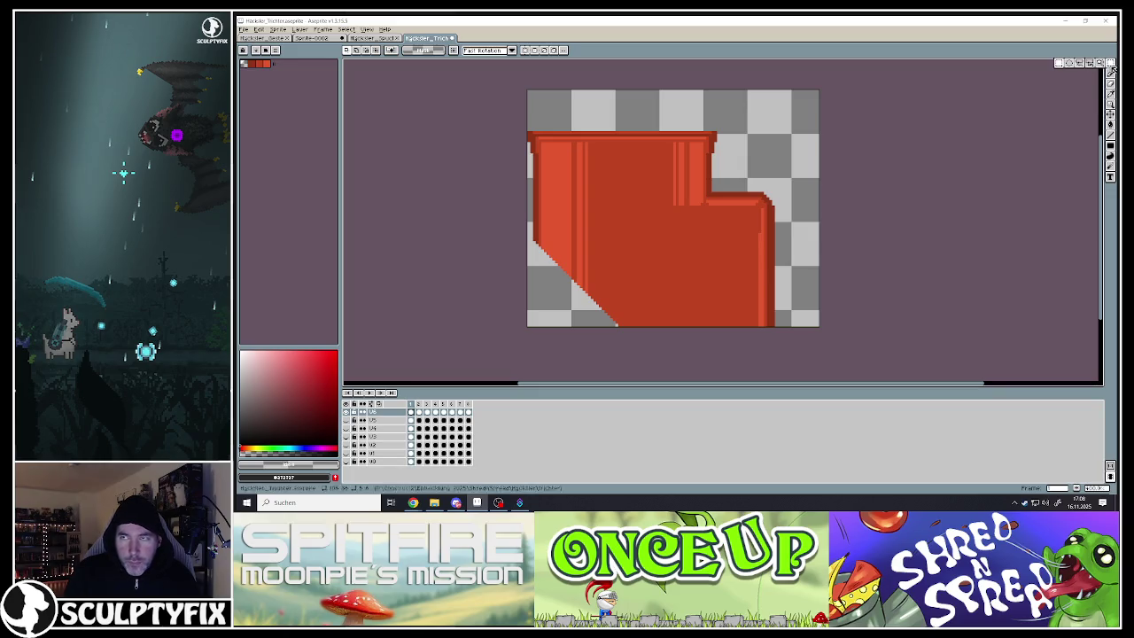
pyautogui.press('w')
pyautogui.click(545, 302)
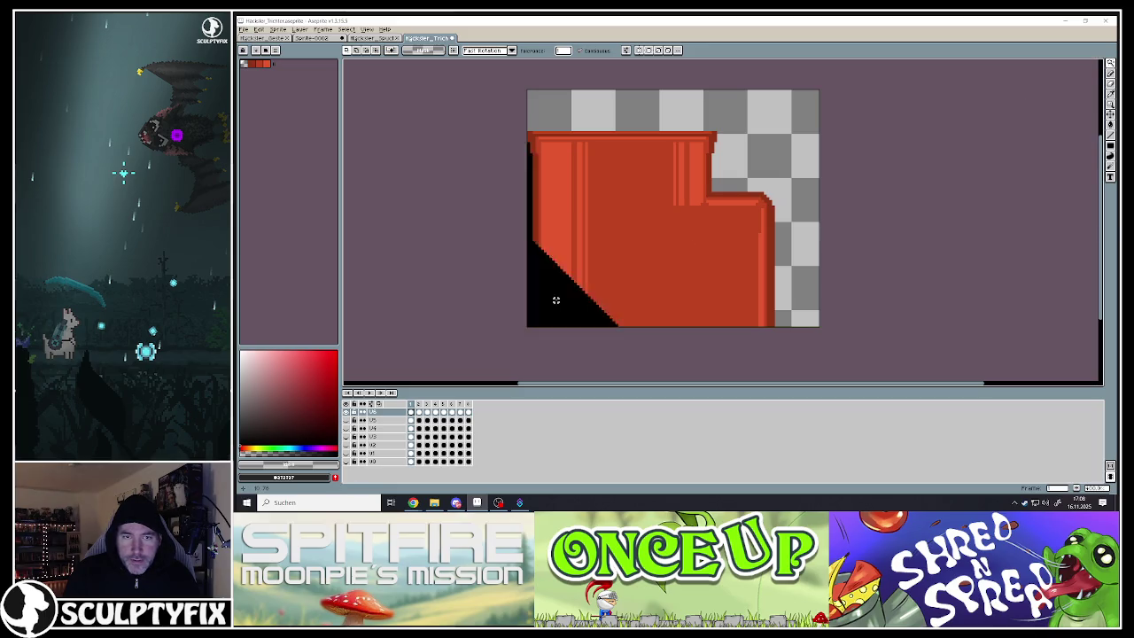
pyautogui.press('f')
pyautogui.hotkey('ctrl', 'd')
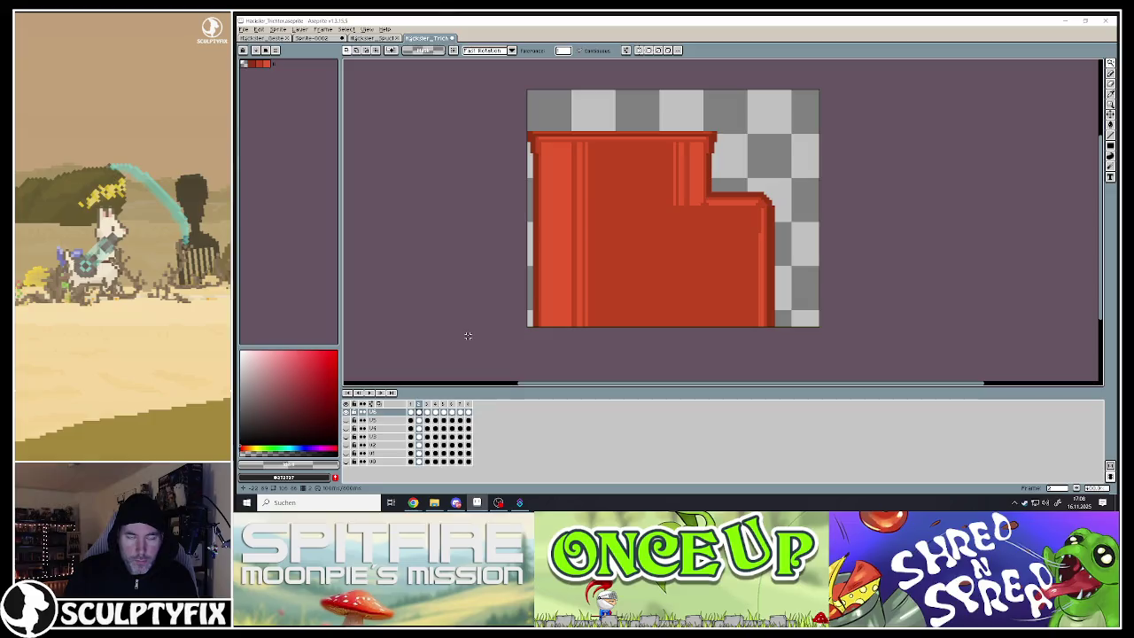
# - Bring back the diagonal corner selection and erase the lower-left corner on frame 3
pyautogui.hotkey('ctrl', 'shift', 'd')
pyautogui.hotkey('ctrl', 'd')
pyautogui.hotkey('ctrl', 'z')
pyautogui.hotkey('ctrl', 'shift', 'd')
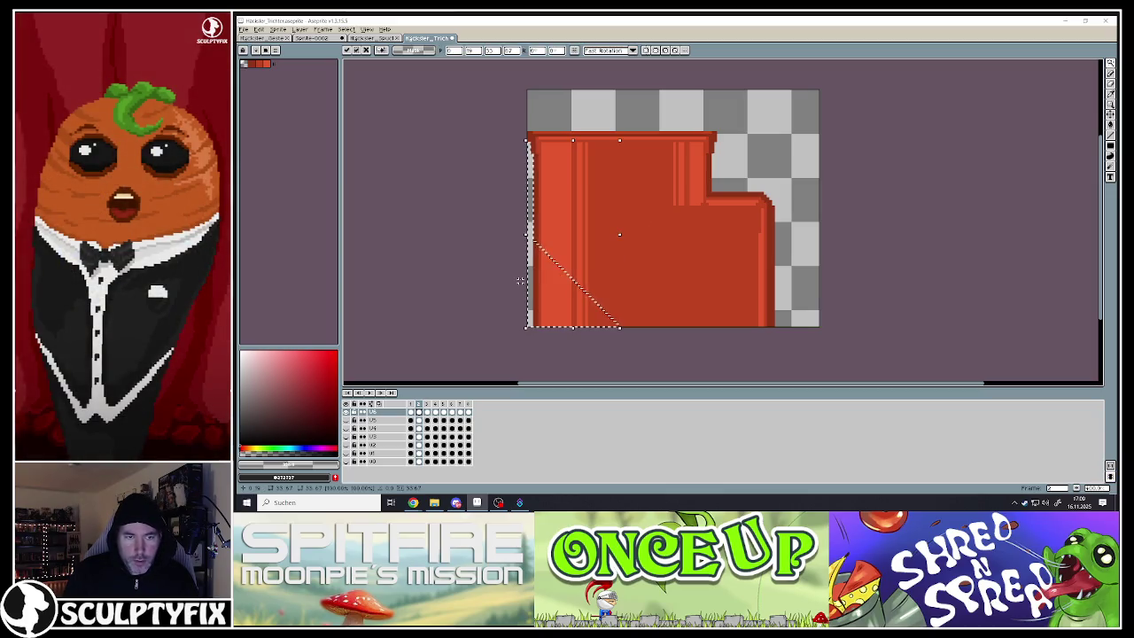
pyautogui.press('e')
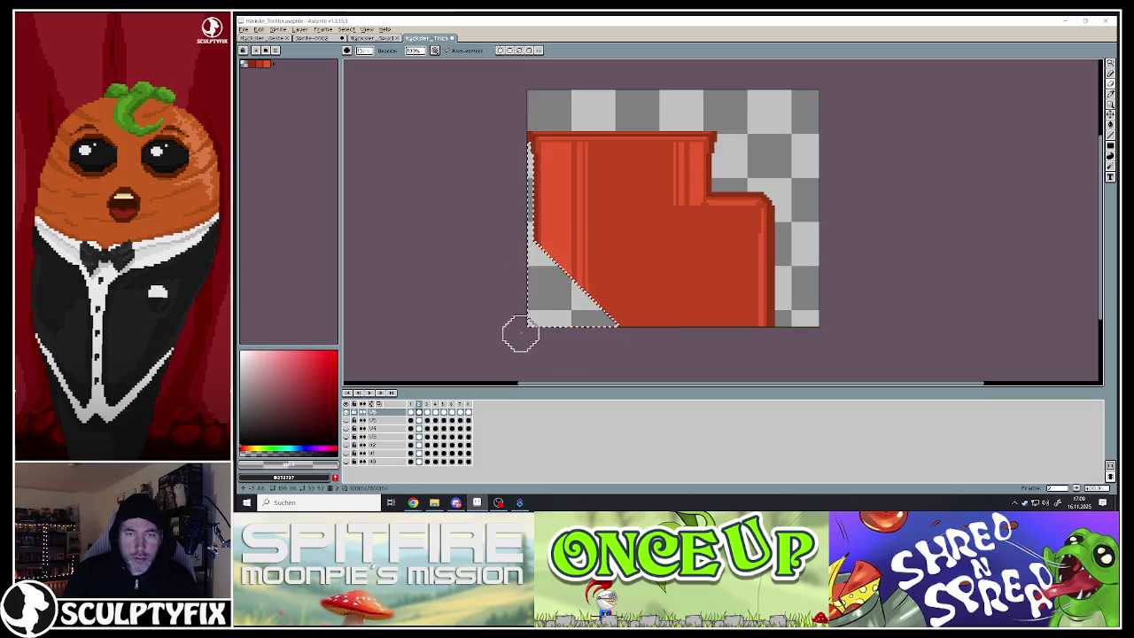
pyautogui.press('Right')
pyautogui.hotkey('ctrl', 'd')
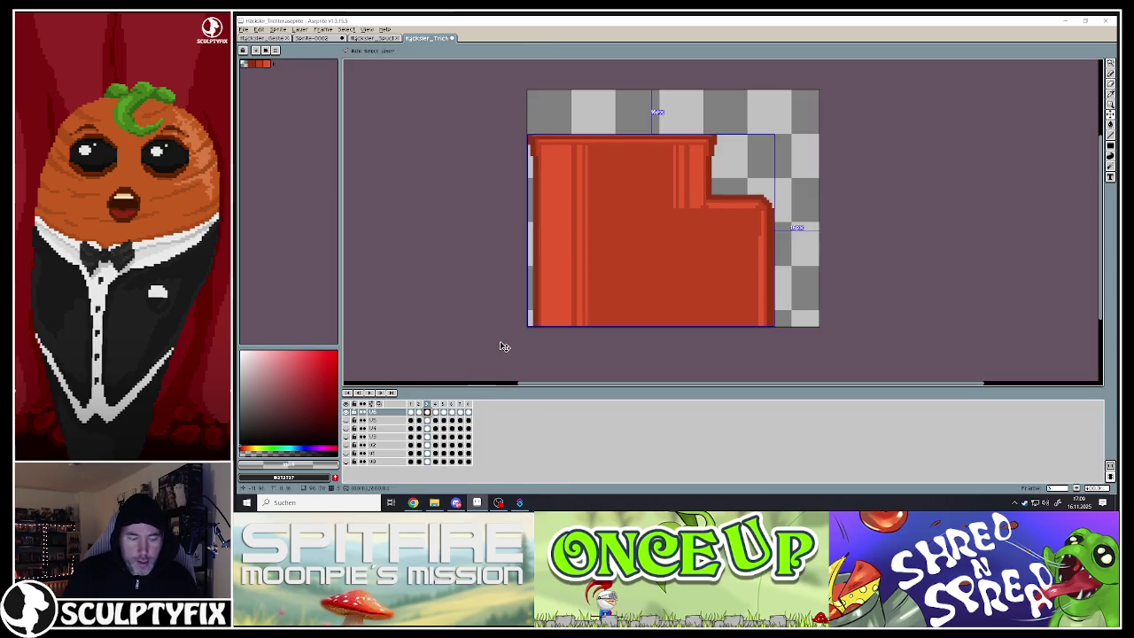
pyautogui.hotkey('ctrl', 'shift', 'd')
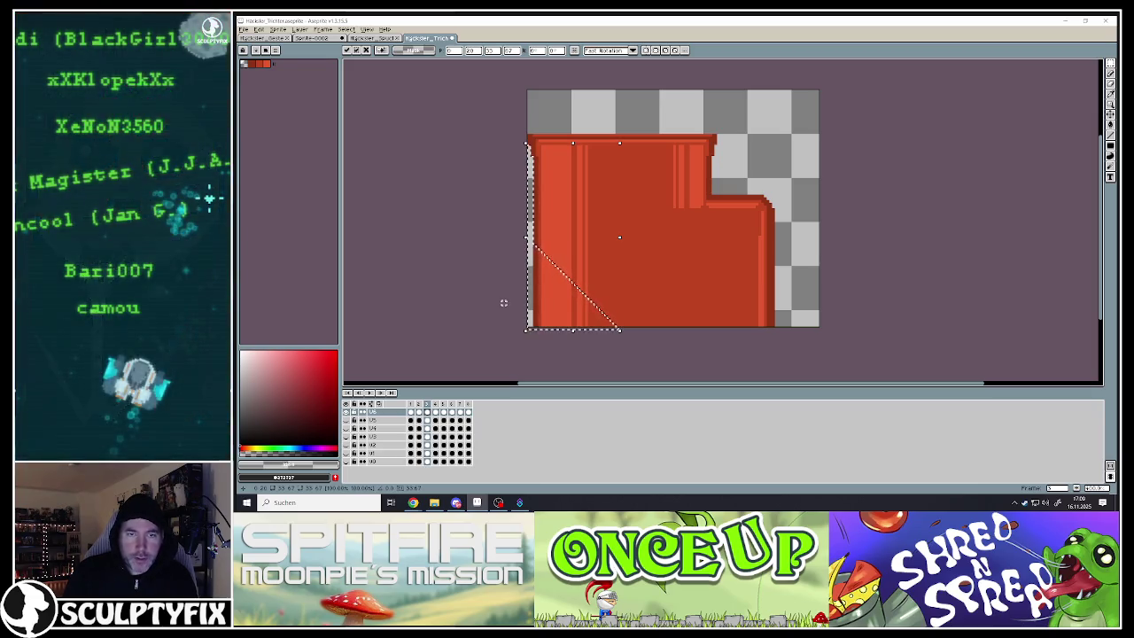
pyautogui.click(1110, 85)
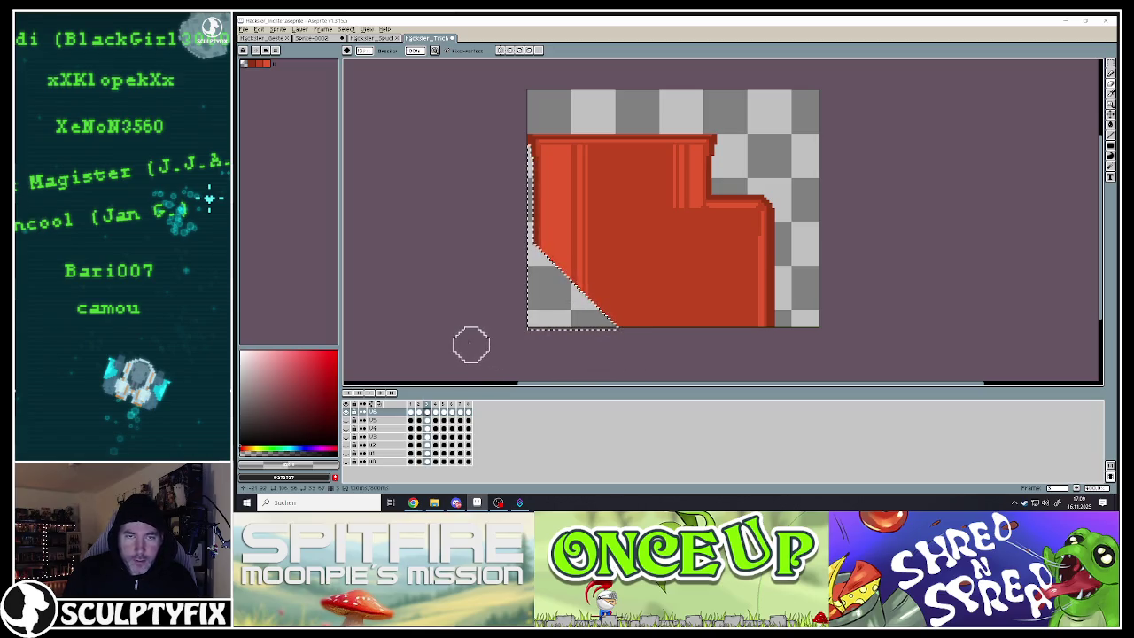
pyautogui.hotkey('ctrl', 'd')
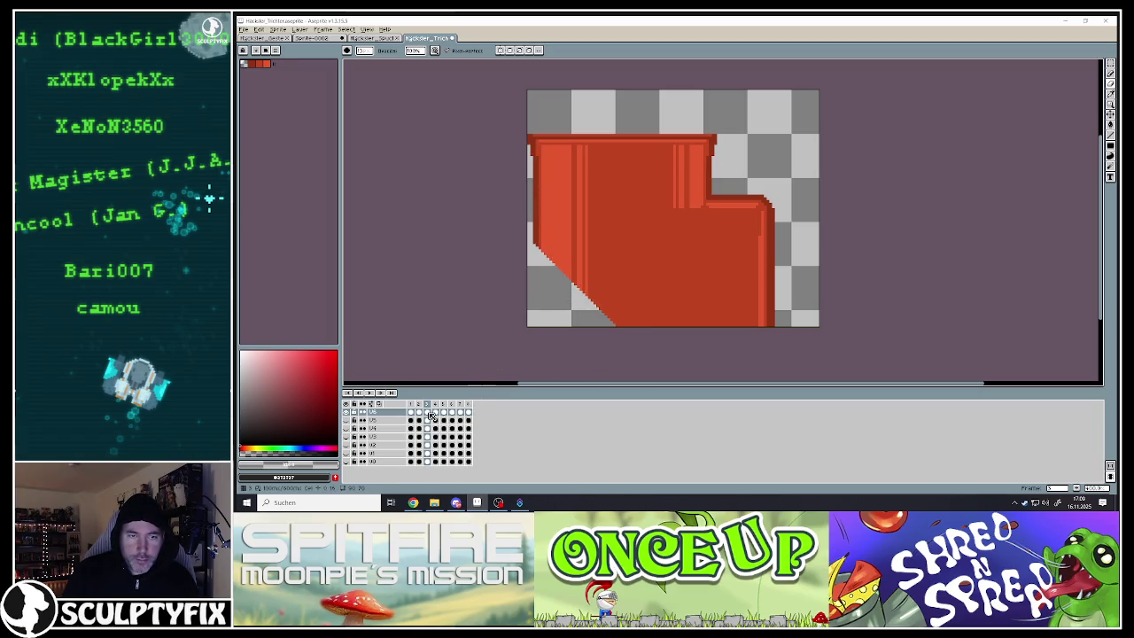
# - On frames 4 and 5, nudge the corner selection one pixel down and erase the corner
pyautogui.click(438, 415)
pyautogui.hotkey('ctrl', 'v')
pyautogui.press('Down')
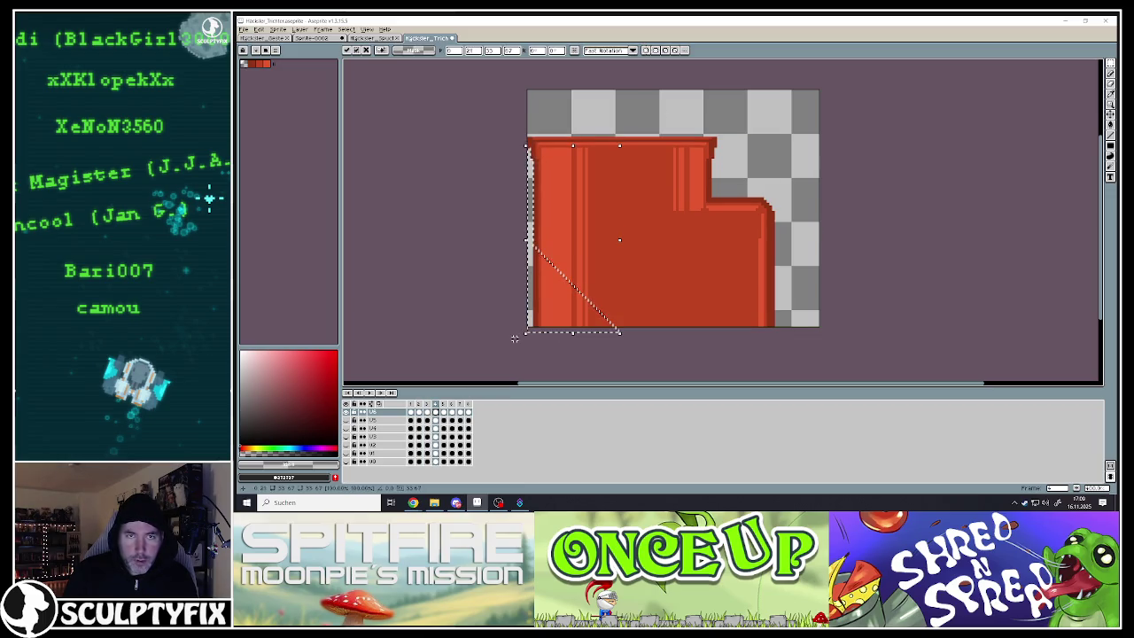
pyautogui.press('b')
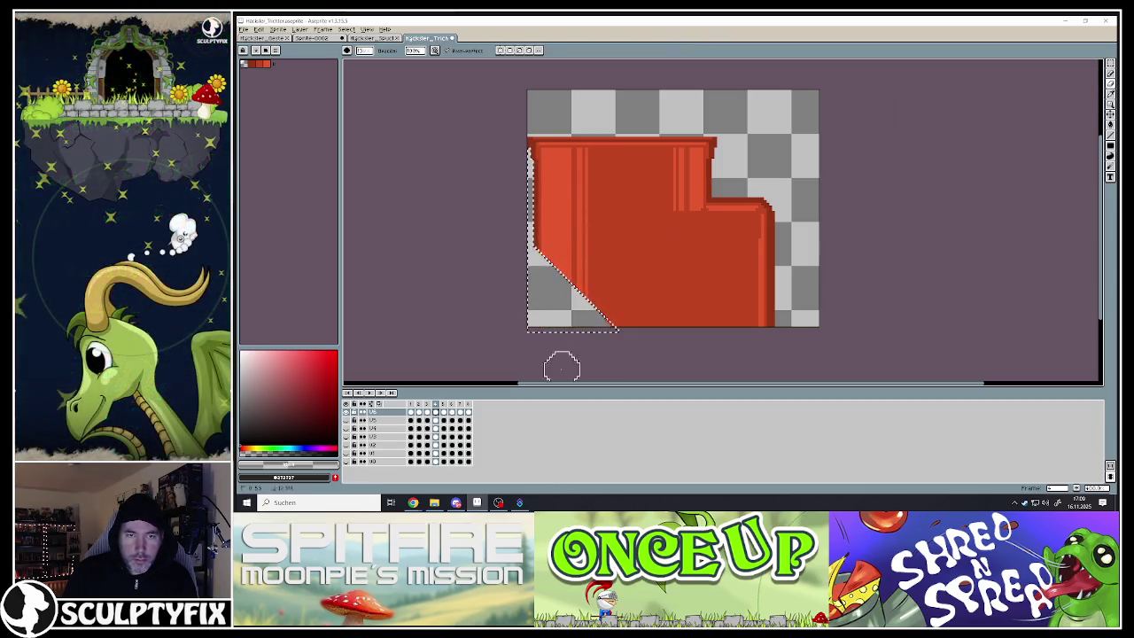
pyautogui.hotkey('ctrl', 'd')
pyautogui.click(447, 422)
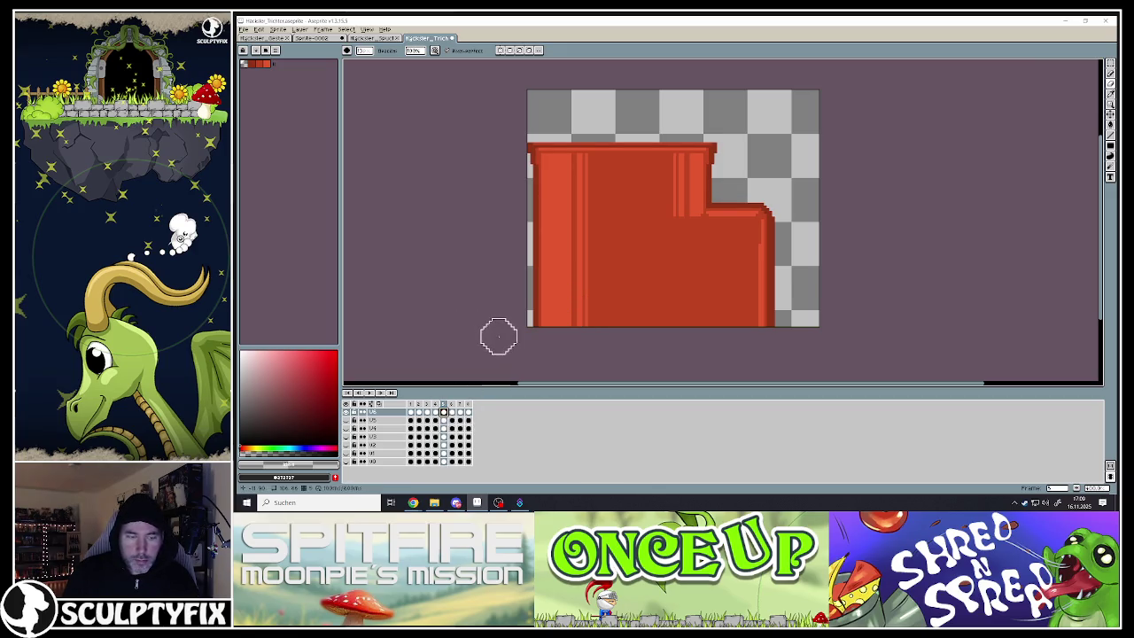
pyautogui.hotkey('ctrl', 'v')
pyautogui.press('Down')
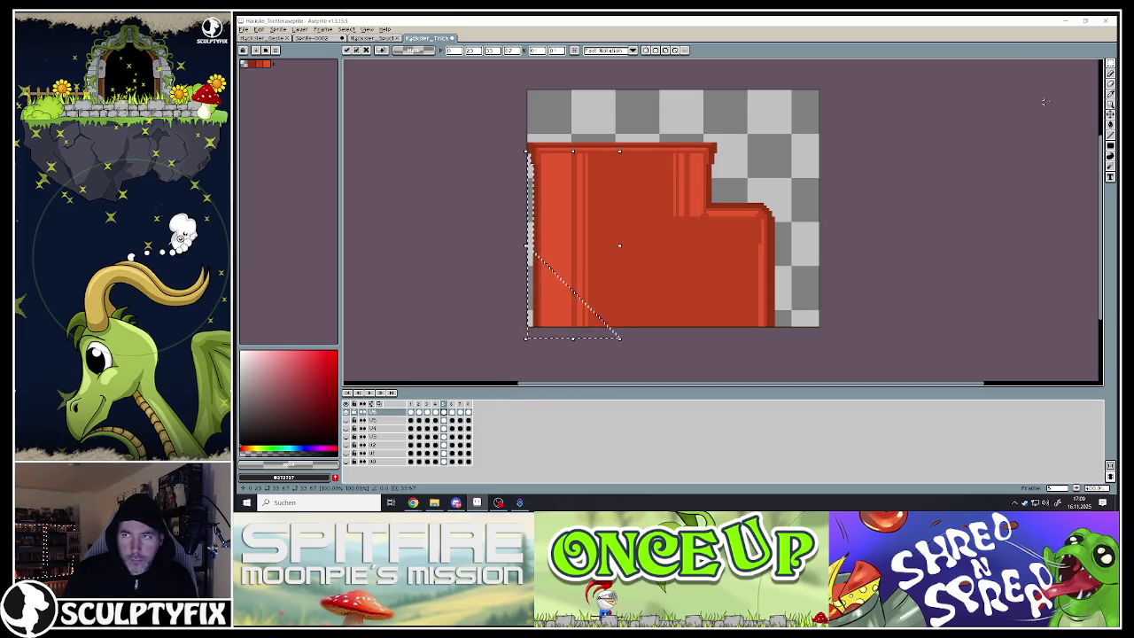
pyautogui.press('Return')
pyautogui.press('Delete')
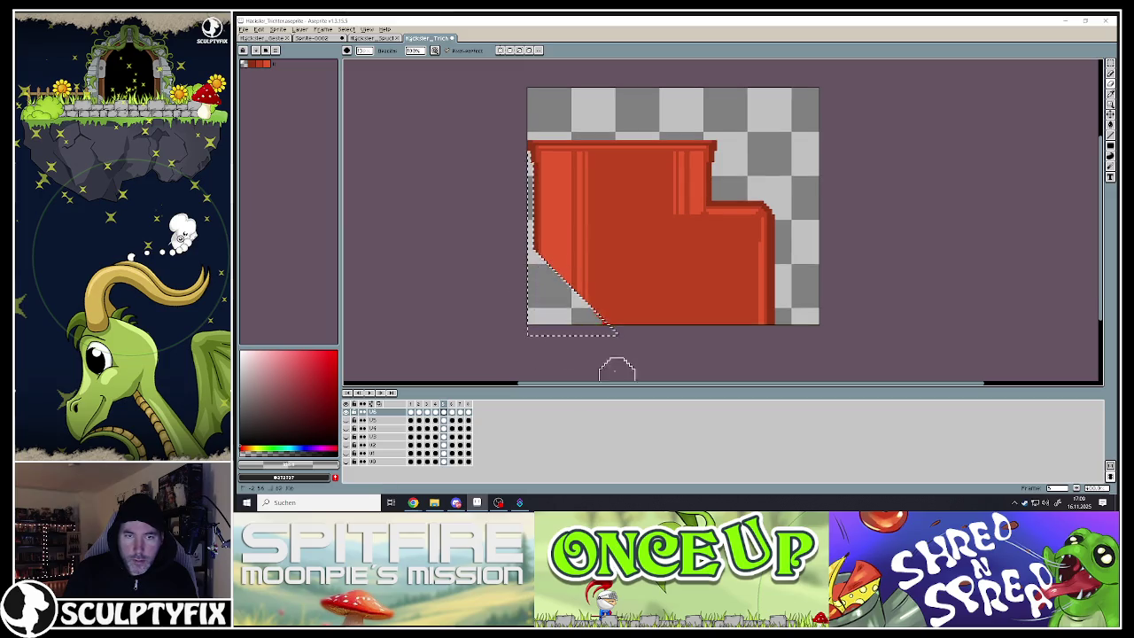
# - On frame 6's top layer U6, nudge the corner selection one pixel down and erase it
pyautogui.click(453, 413)
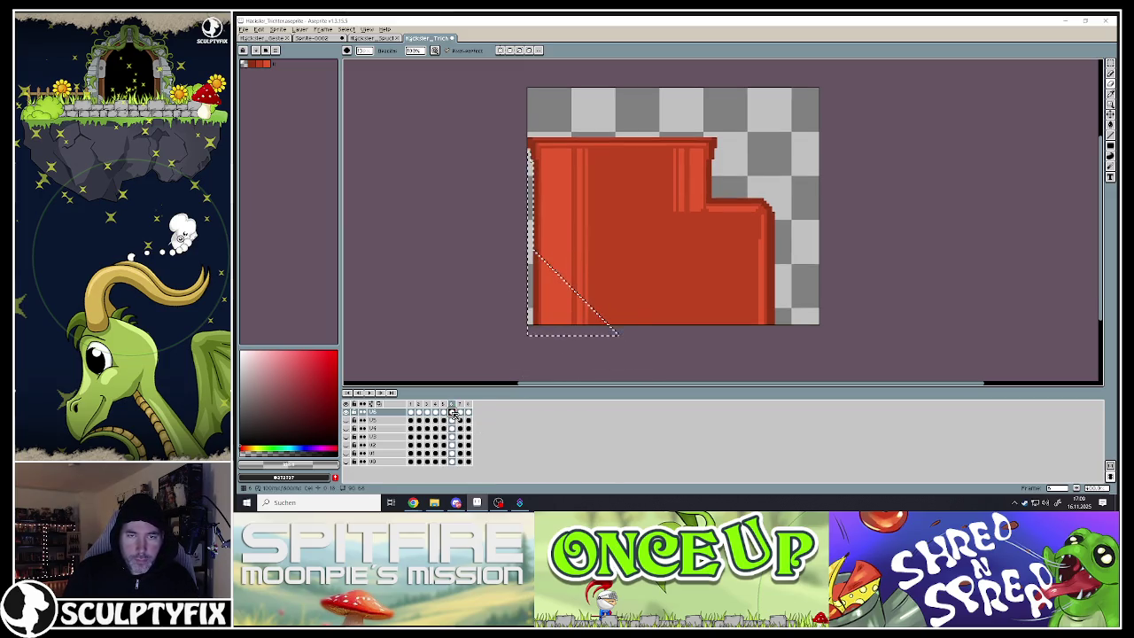
pyautogui.keyDown('ctrl'); pyautogui.click(529, 315); pyautogui.keyUp('ctrl')
pyautogui.press('Down')
pyautogui.press('Down')
pyautogui.press('Down')
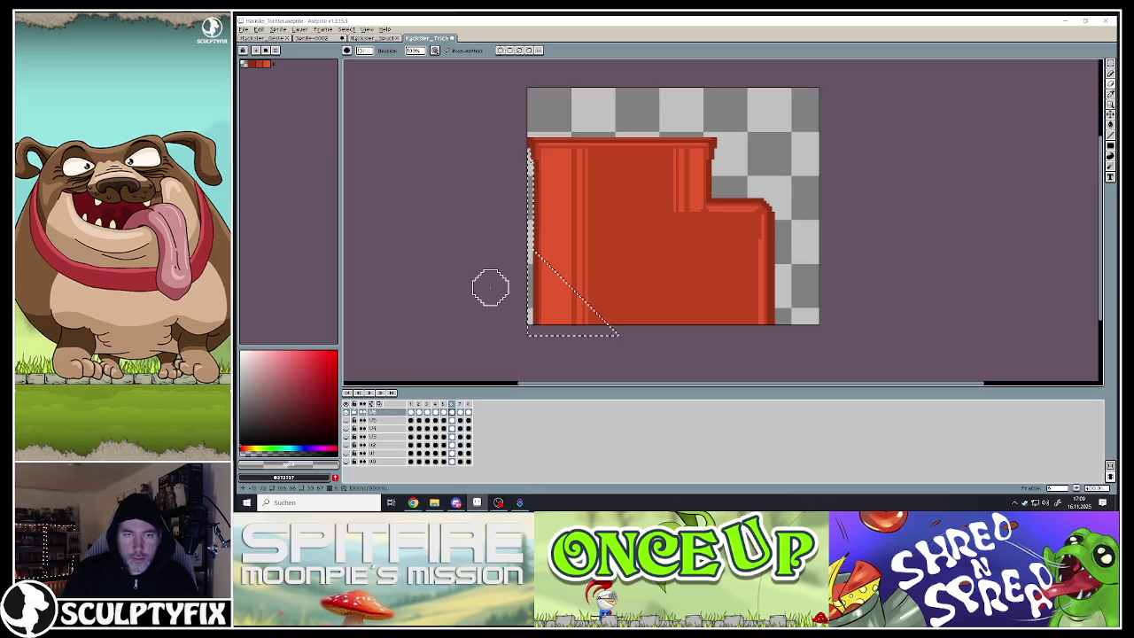
pyautogui.hotkey('ctrl', 't')
pyautogui.press('Down')
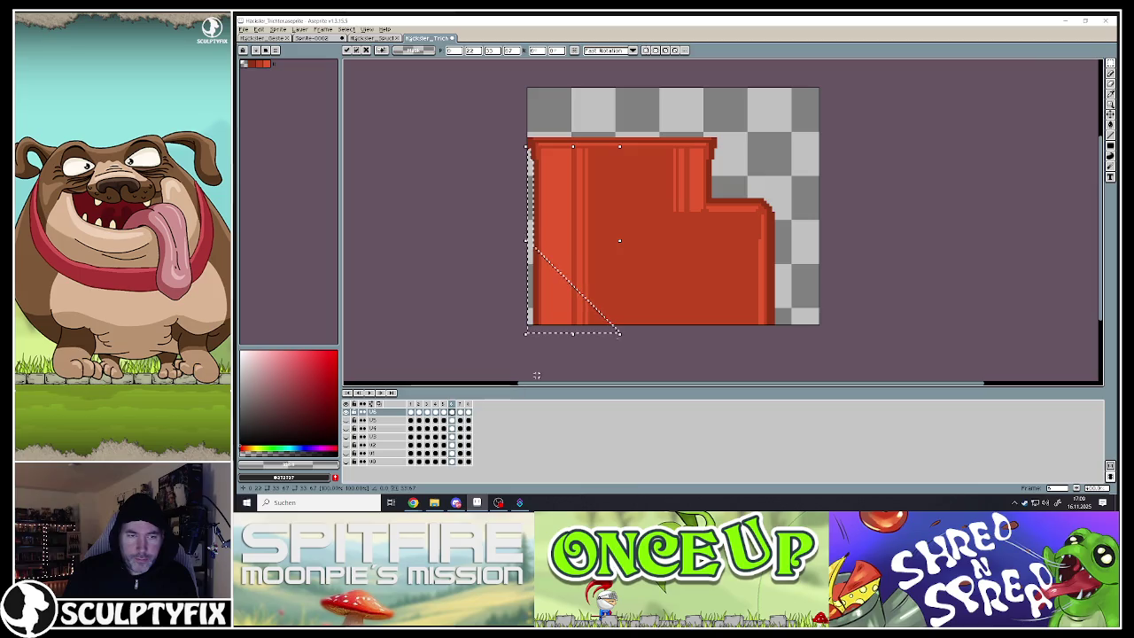
pyautogui.click(1110, 83)
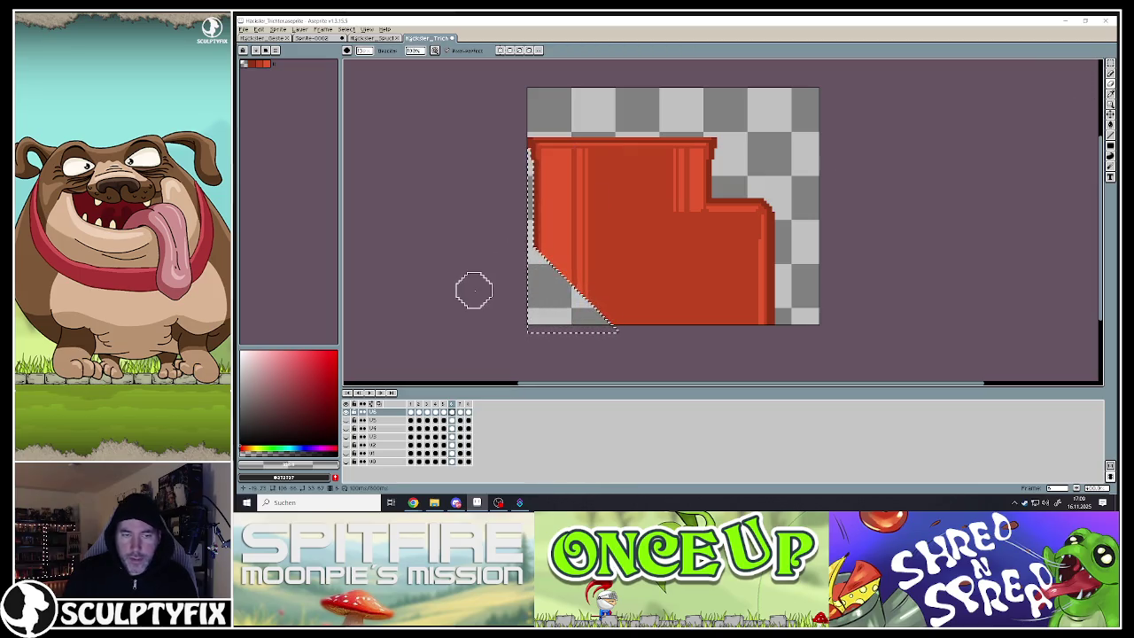
pyautogui.hotkey('ctrl', 'd')
# - On frame 7, undo the misaligned erase and redo it with the selection one pixel lower
pyautogui.click(461, 413)
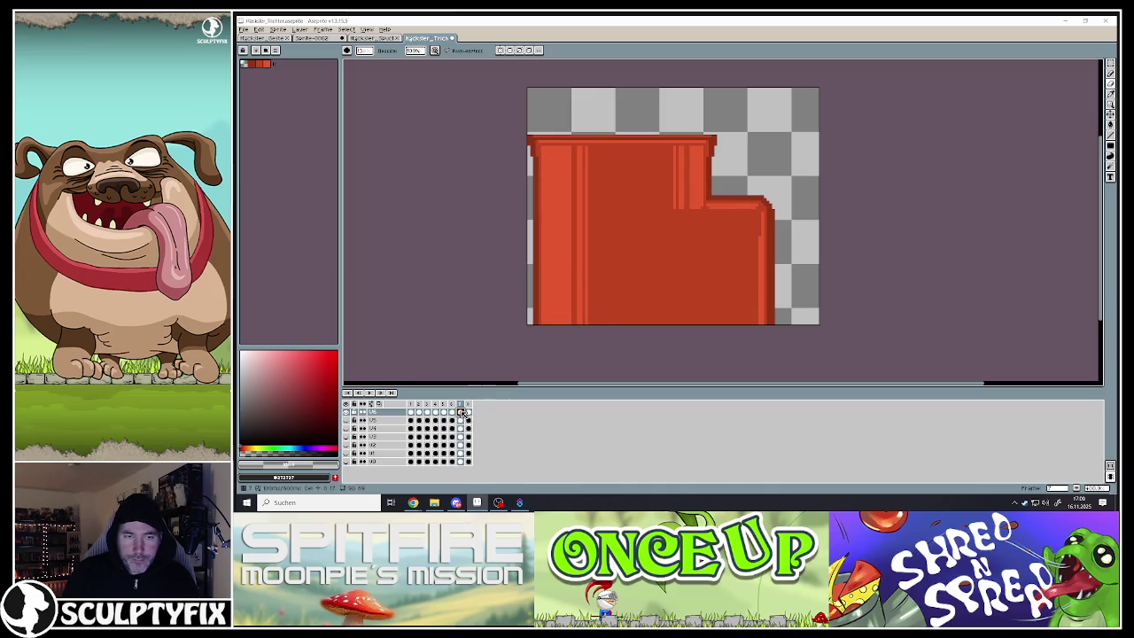
pyautogui.press('m')
pyautogui.hotkey('ctrl', 'shift', 'd')
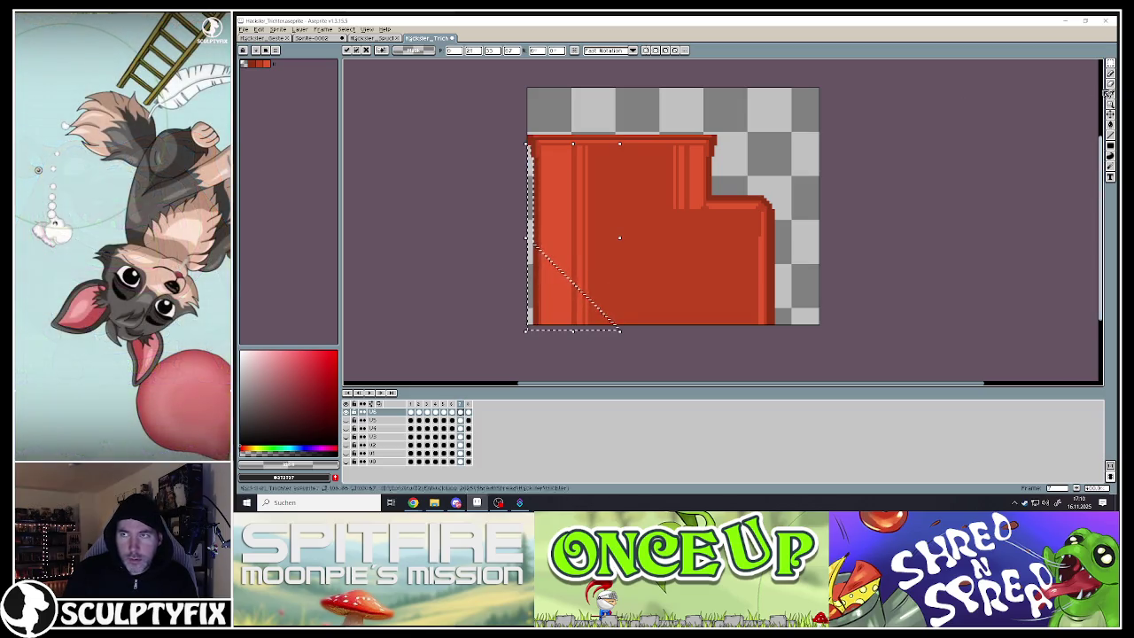
pyautogui.press('b')
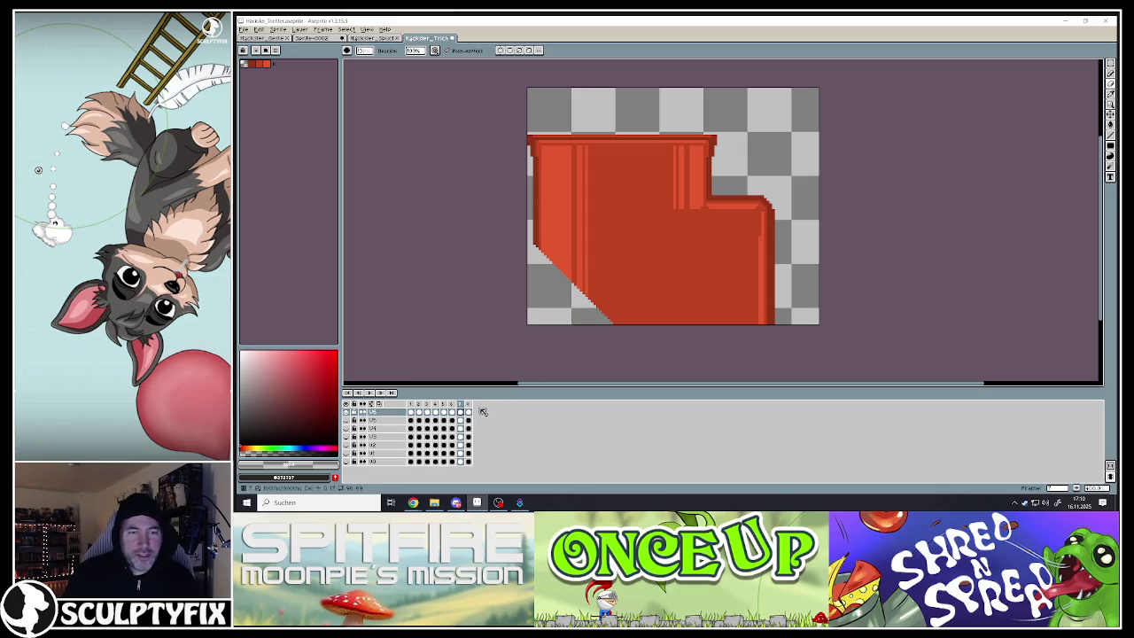
pyautogui.hotkey('ctrl', 'z')
pyautogui.press('v')
pyautogui.hotkey('ctrl', 'shift', 'd')
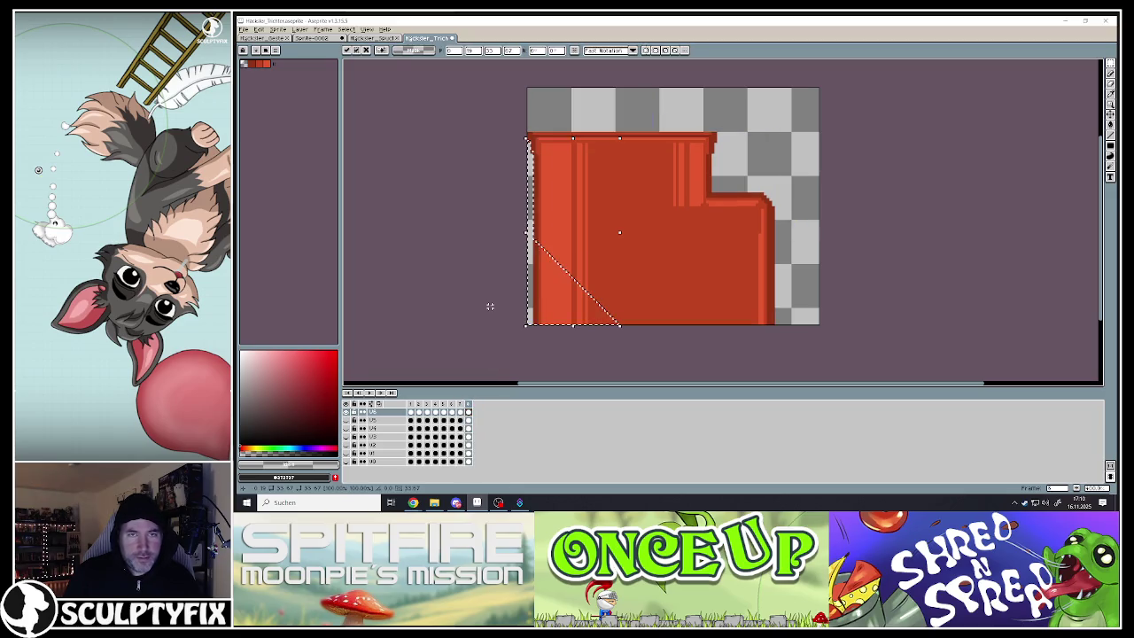
pyautogui.press('Down')
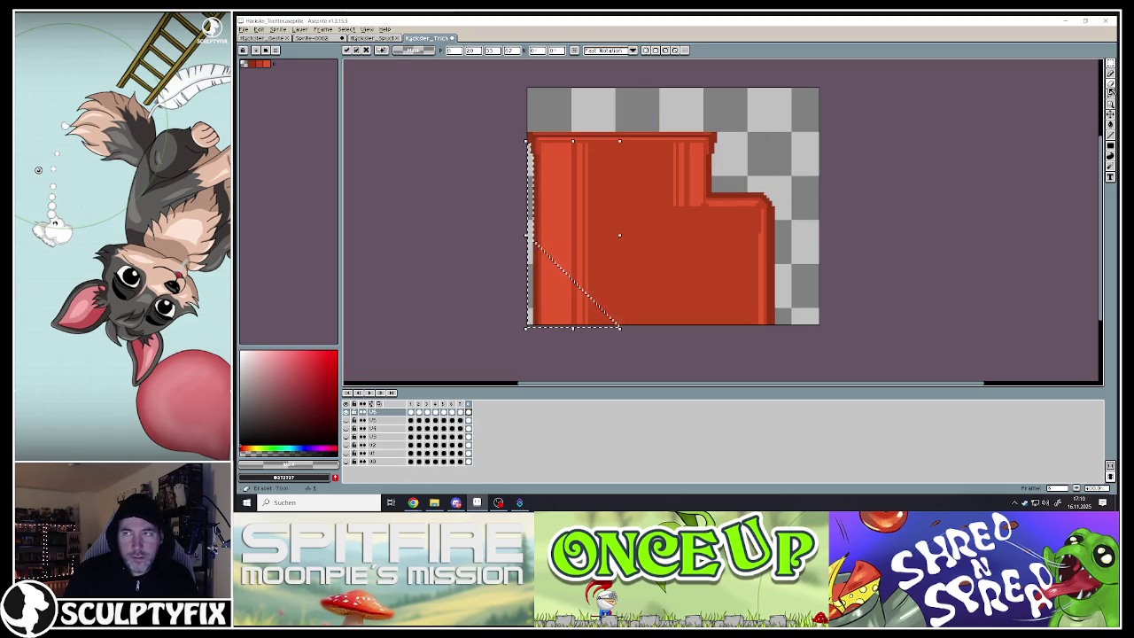
pyautogui.press('b')
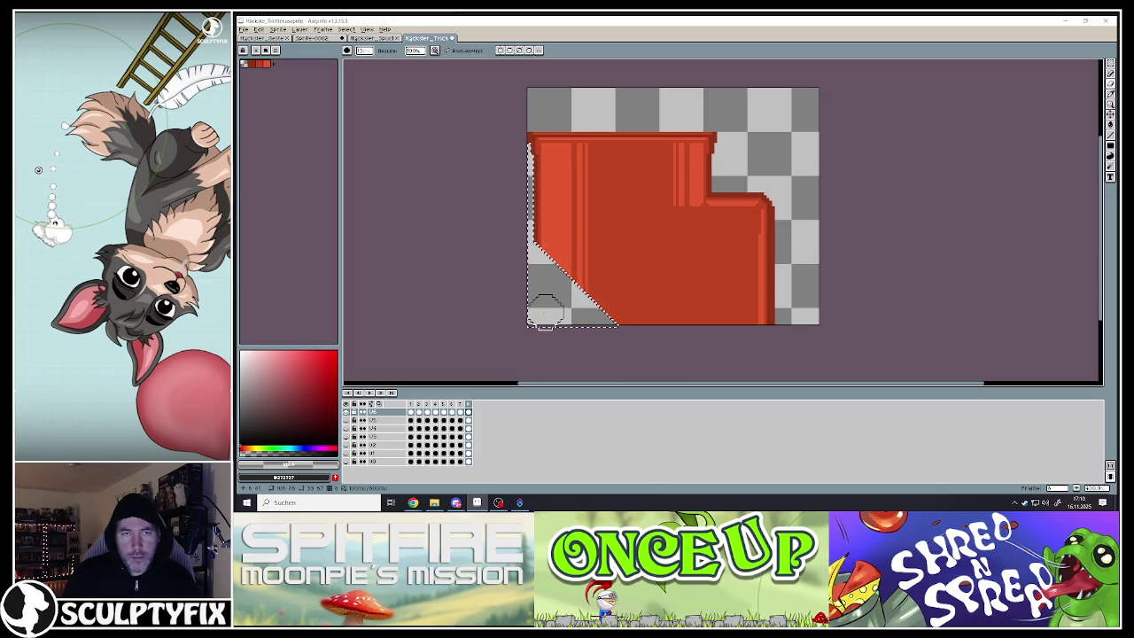
pyautogui.hotkey('ctrl', 'd')
# - Play the animation to preview the cut corner, then stop back at frame 1
pyautogui.click(370, 393)
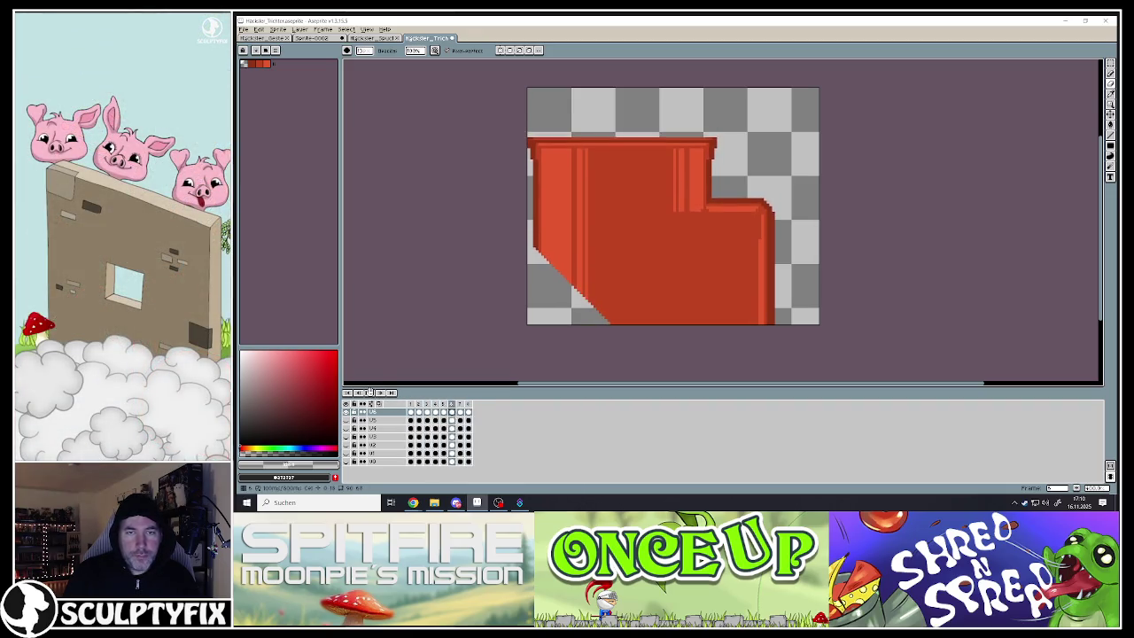
pyautogui.click(412, 415)
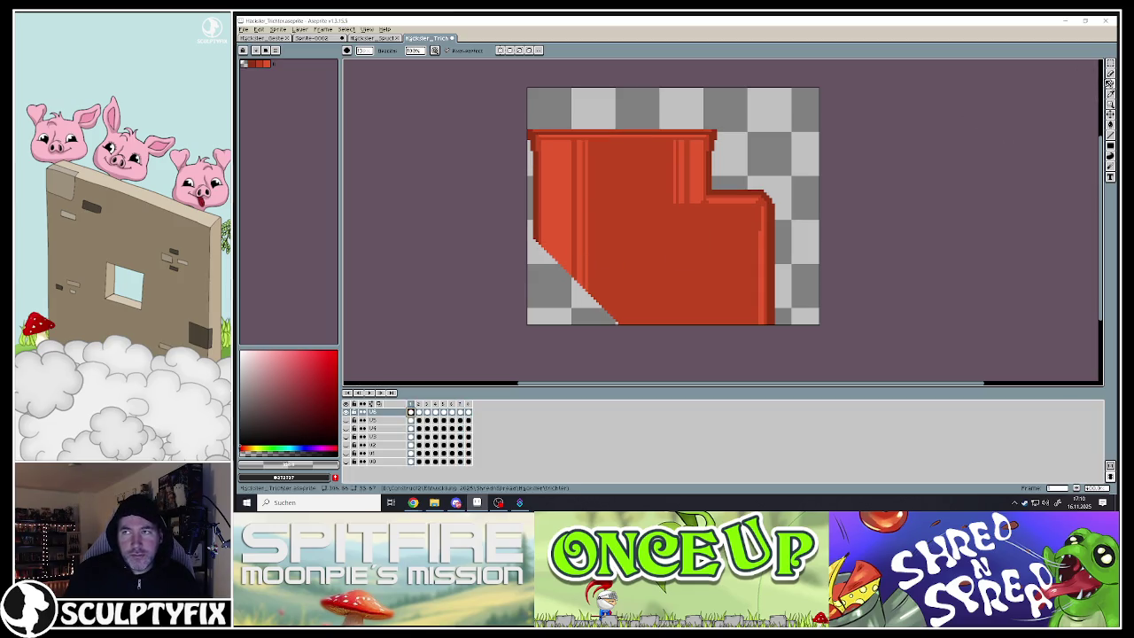
pyautogui.click(1109, 135)
pyautogui.scroll(1, 557, 285)
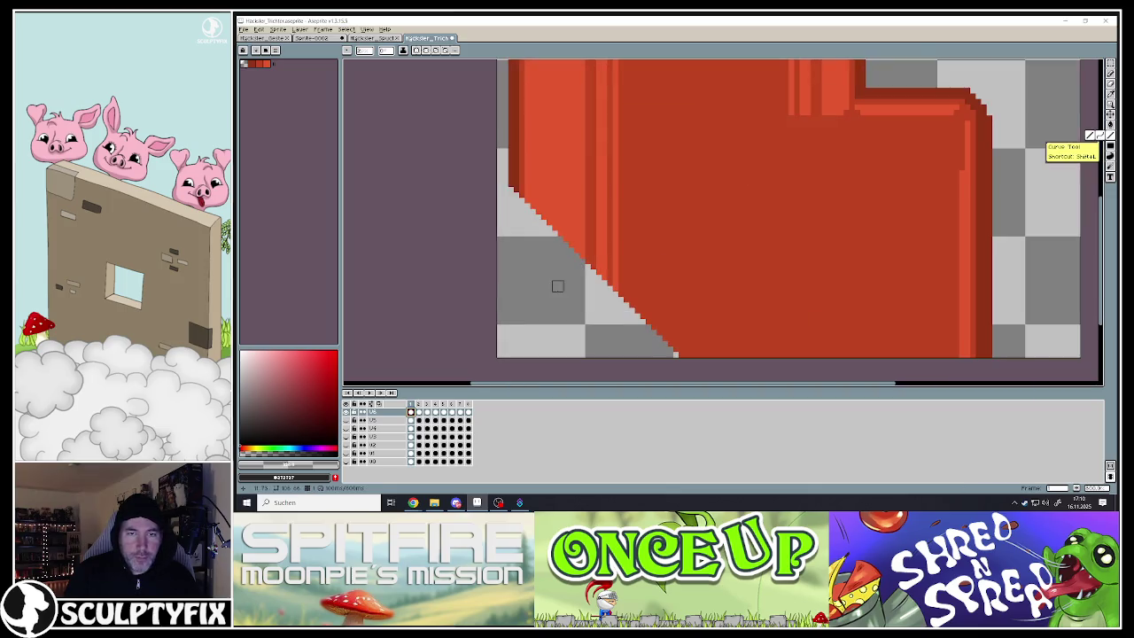
# - Sample the sprite's red and redraw a dark-red outline along the current frame's diagonal edge
pyautogui.keyDown('alt'); pyautogui.click(513, 198); pyautogui.keyUp('alt')
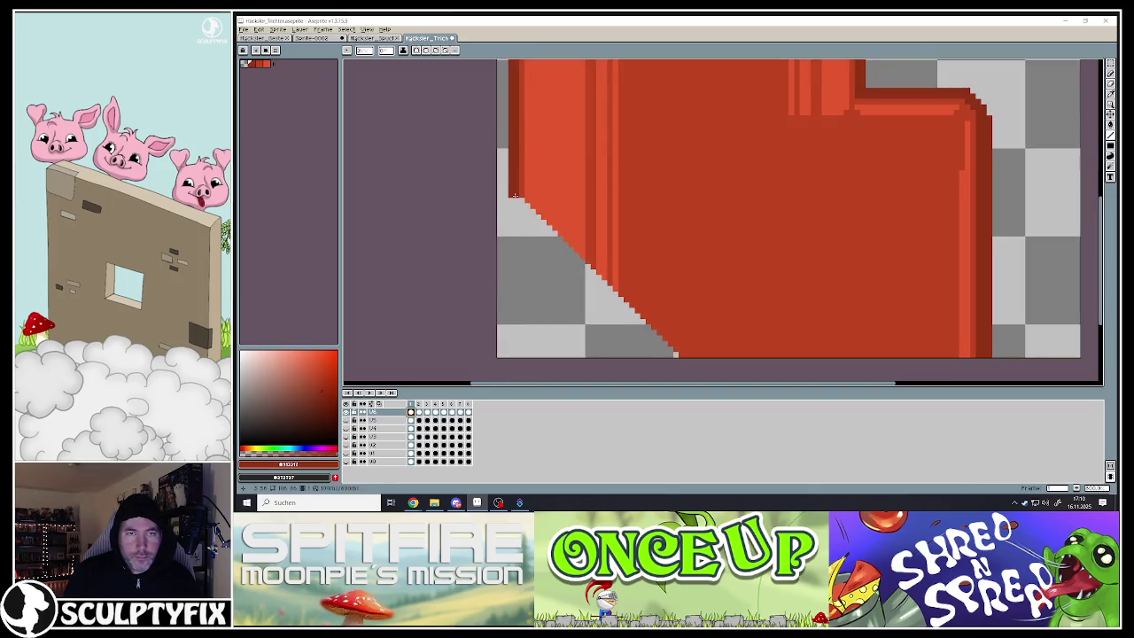
pyautogui.moveTo(513, 196); pyautogui.dragTo(675, 355)
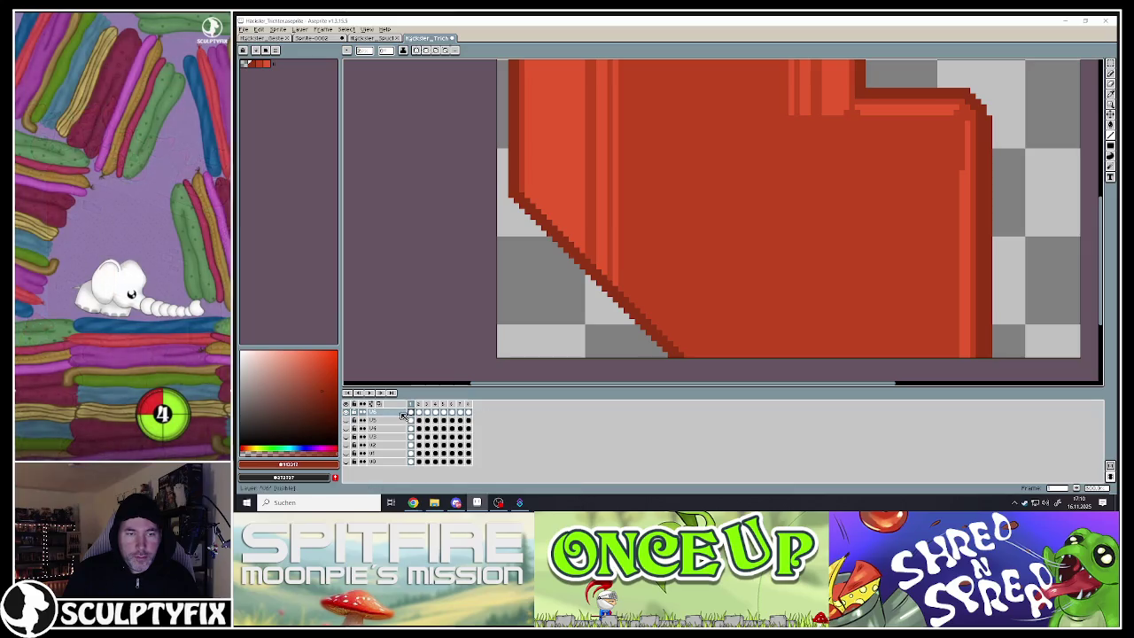
pyautogui.hotkey('ctrl', 'z')
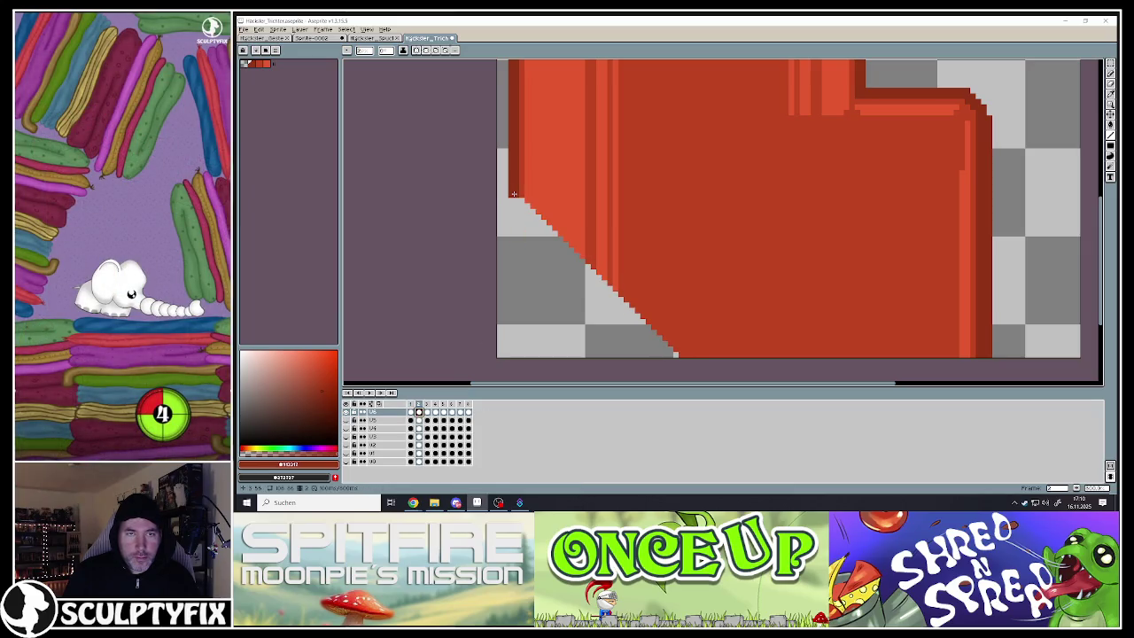
pyautogui.moveTo(542, 223); pyautogui.dragTo(668, 351)
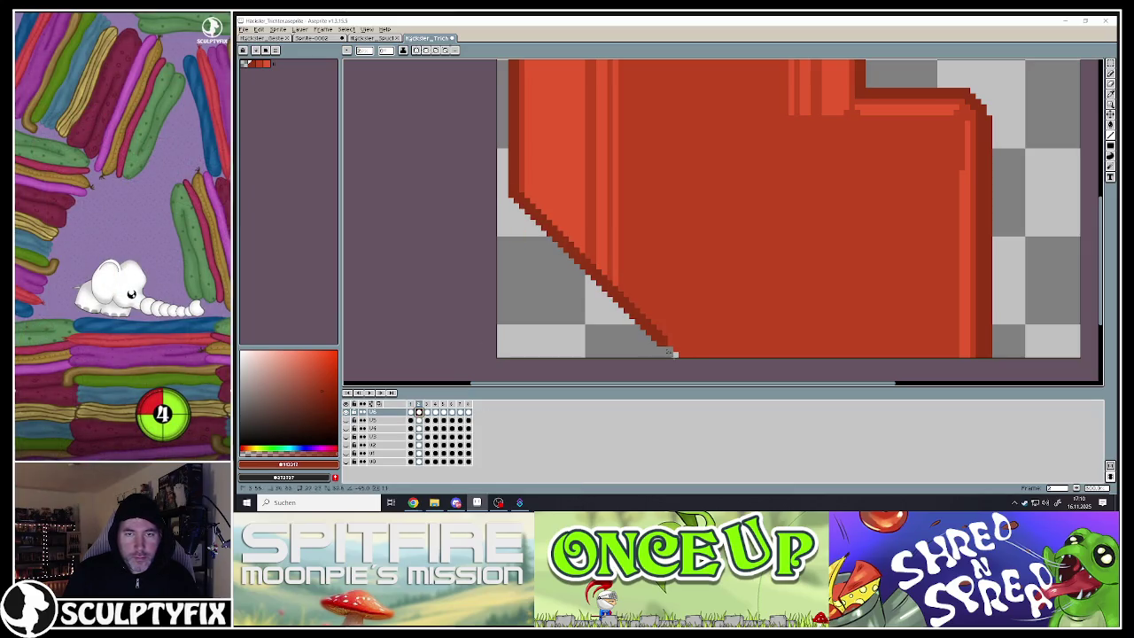
pyautogui.click(426, 408)
pyautogui.click(429, 414)
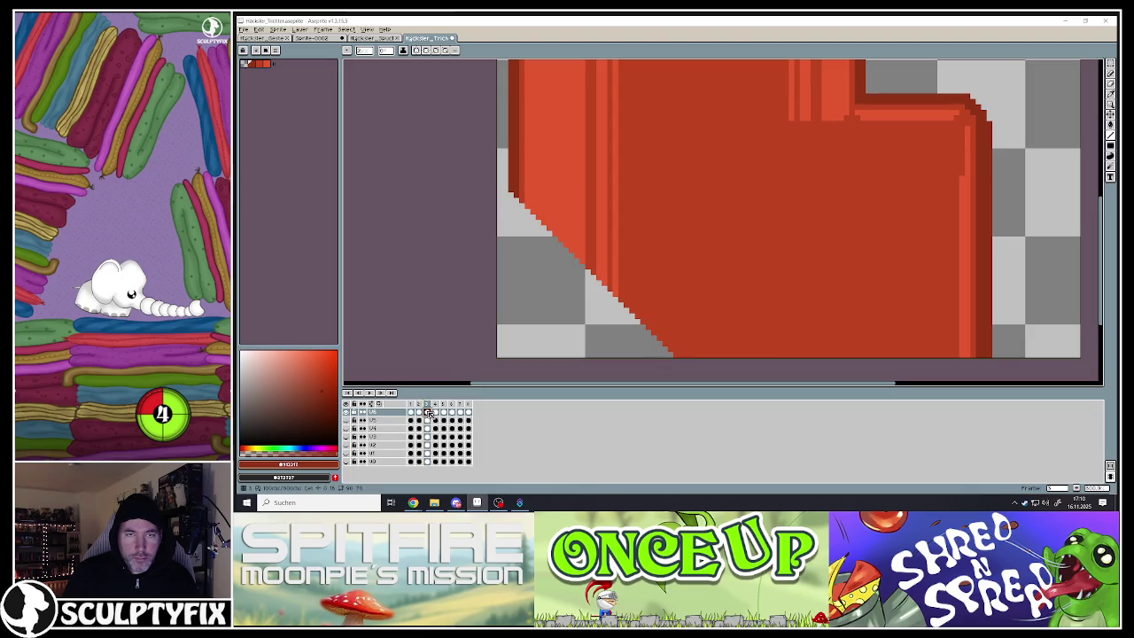
pyautogui.click(417, 406)
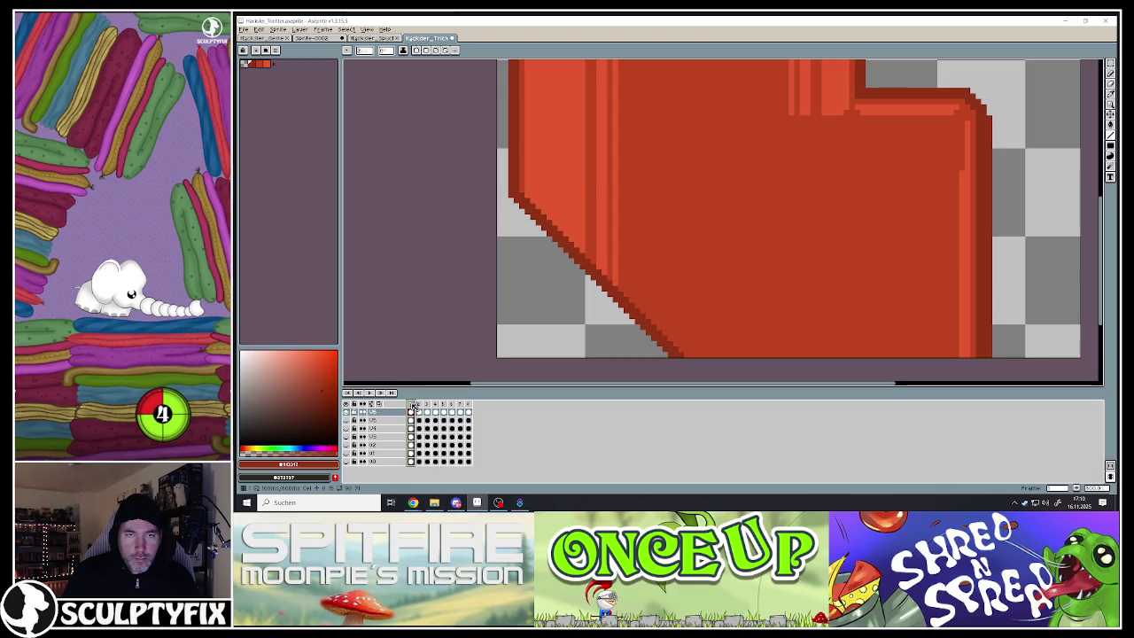
# - Outline the diagonal edge in dark red on frames 3, 4 and 5
pyautogui.click(428, 406)
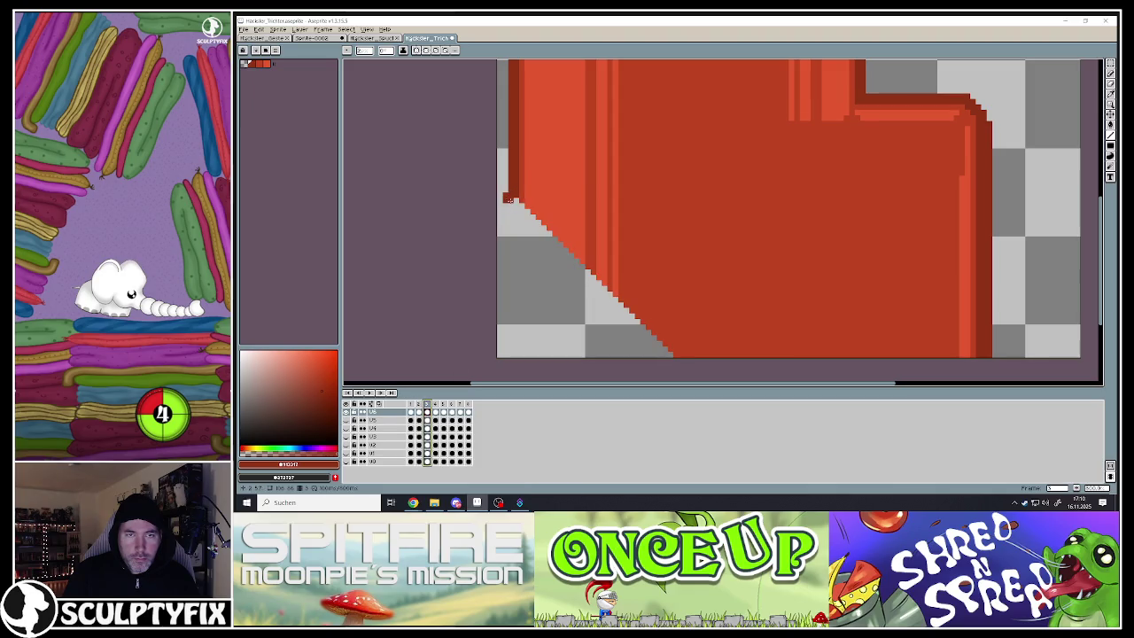
pyautogui.moveTo(519, 202); pyautogui.dragTo(672, 354)
pyautogui.click(435, 412)
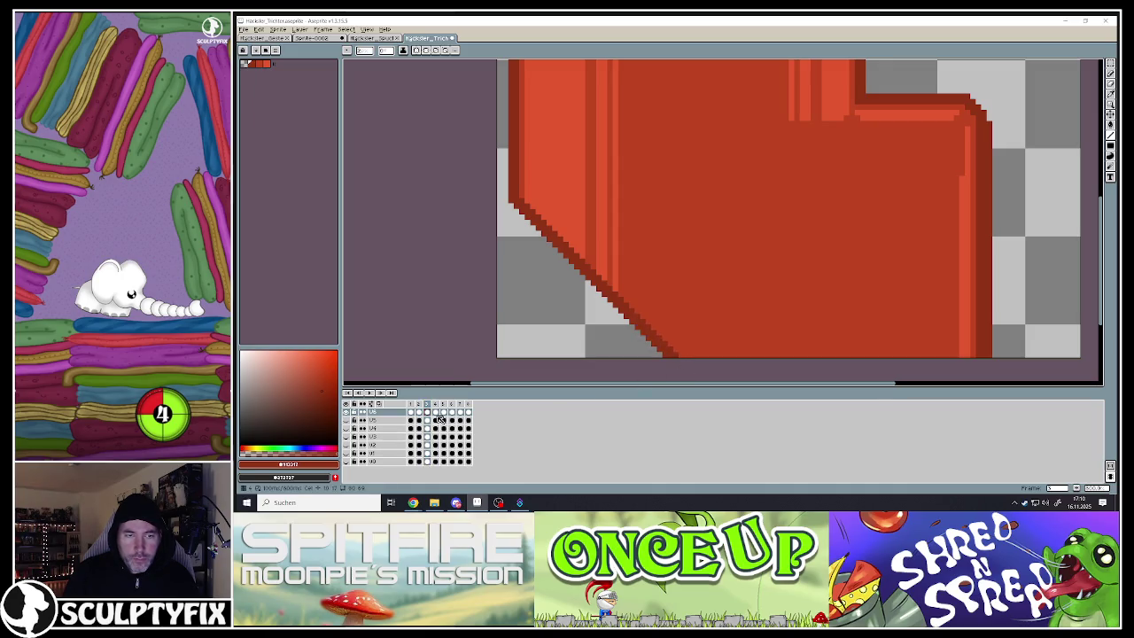
pyautogui.moveTo(514, 204); pyautogui.dragTo(671, 356)
pyautogui.click(447, 413)
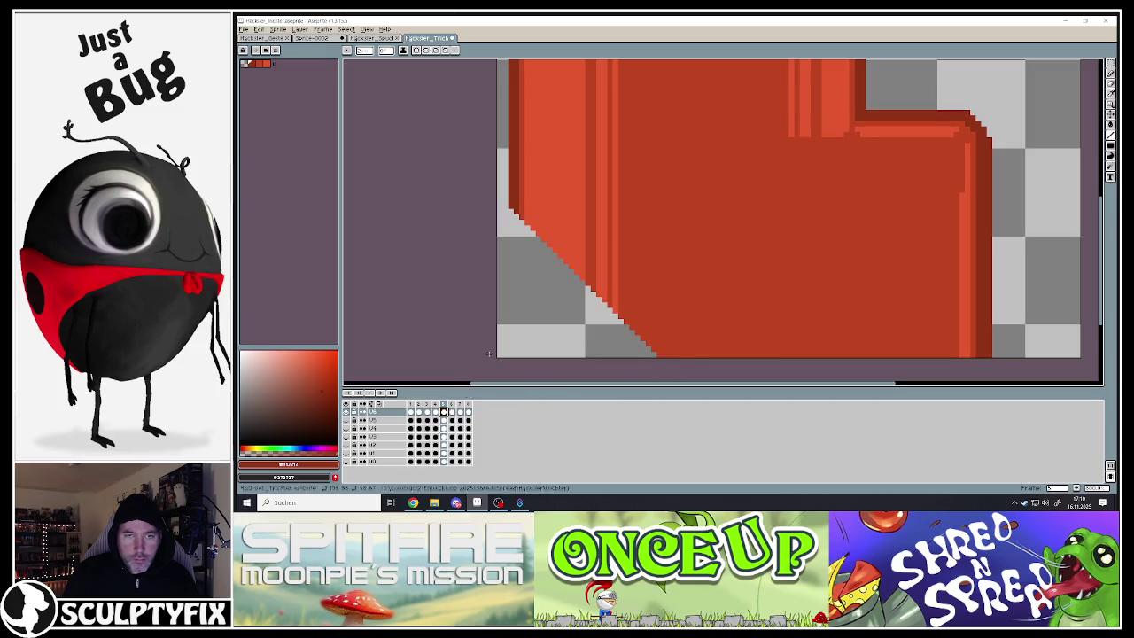
pyautogui.moveTo(514, 215); pyautogui.dragTo(657, 354)
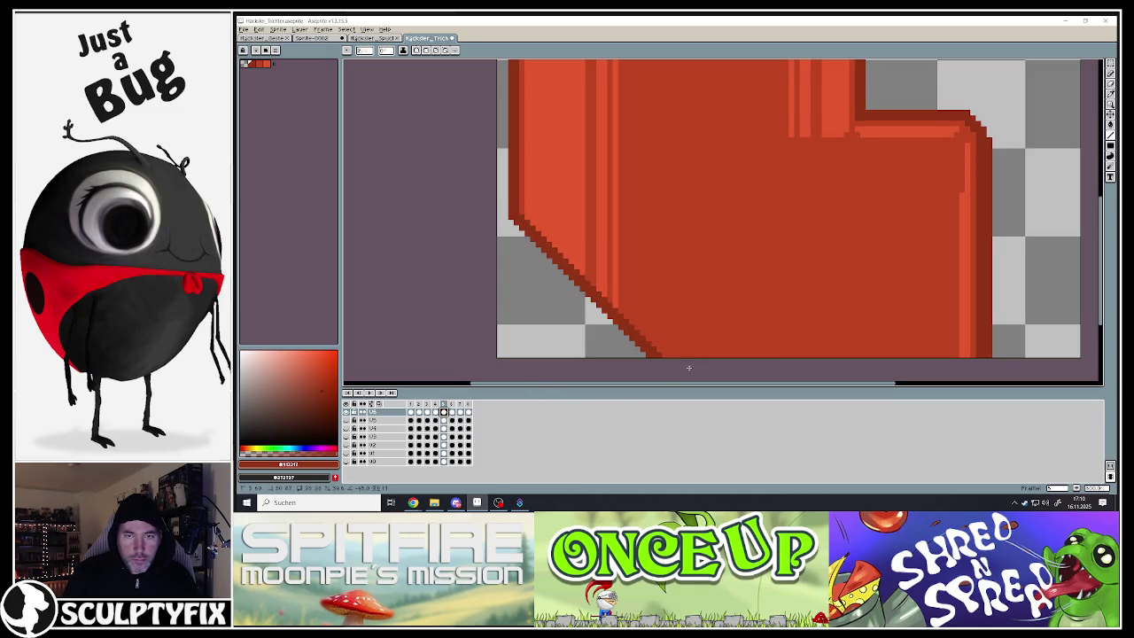
# - Outline the diagonal edge in dark red on frames 6, 7 and 8
pyautogui.click(452, 413)
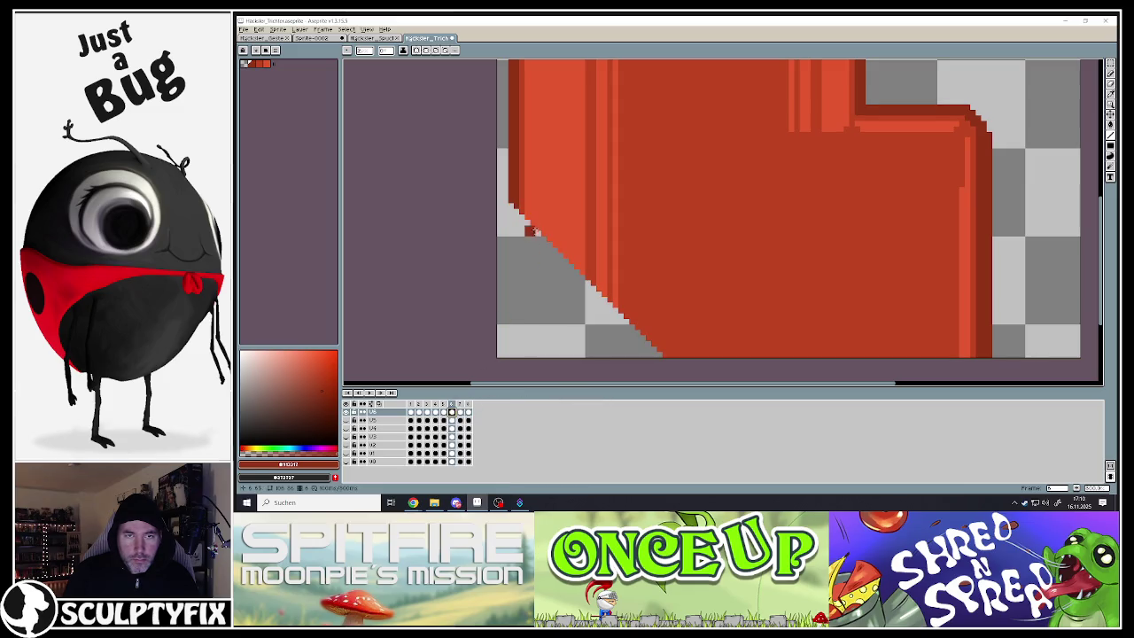
pyautogui.moveTo(515, 213); pyautogui.dragTo(666, 357)
pyautogui.click(463, 413)
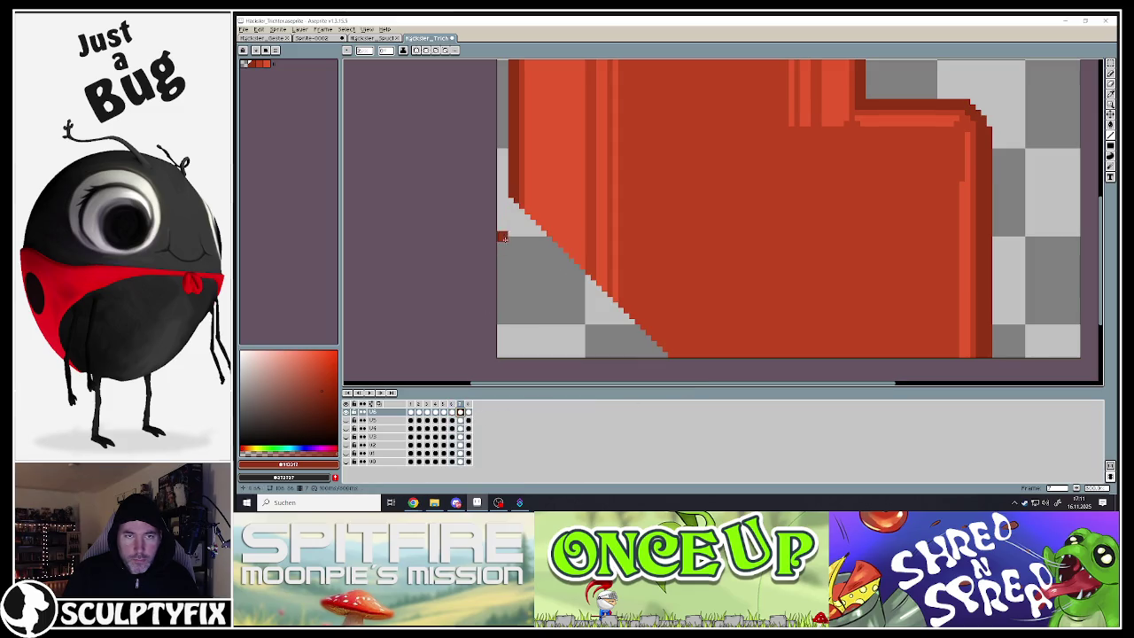
pyautogui.moveTo(514, 203); pyautogui.dragTo(671, 356)
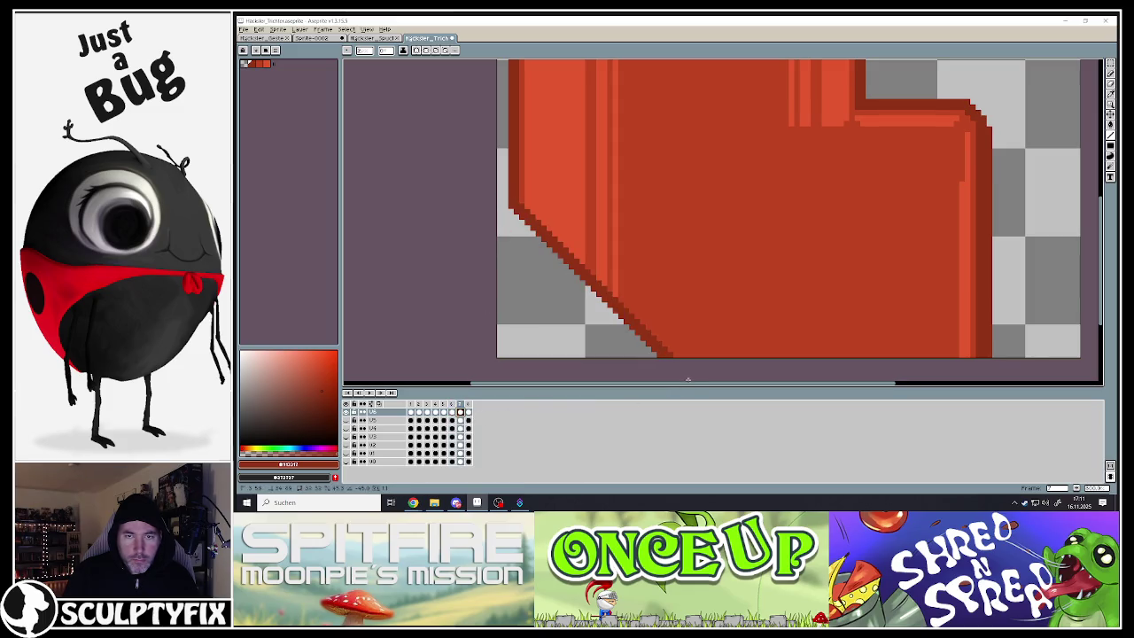
pyautogui.click(469, 413)
pyautogui.moveTo(514, 197); pyautogui.dragTo(671, 355)
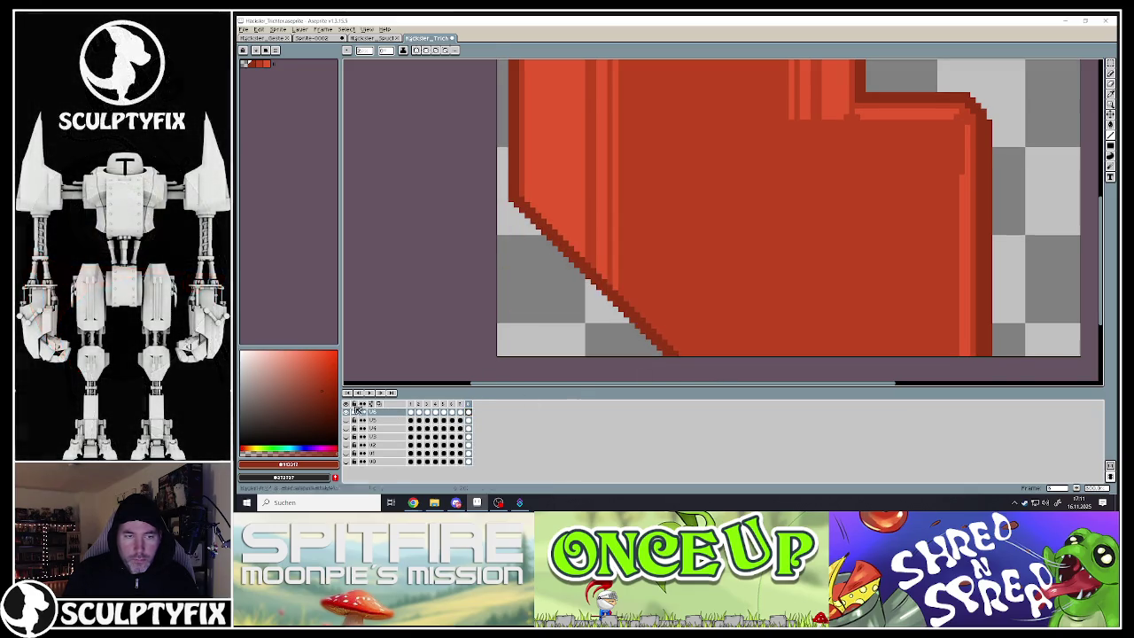
# - Play the funnel animation to check the new diagonal outline
pyautogui.click(370, 393)
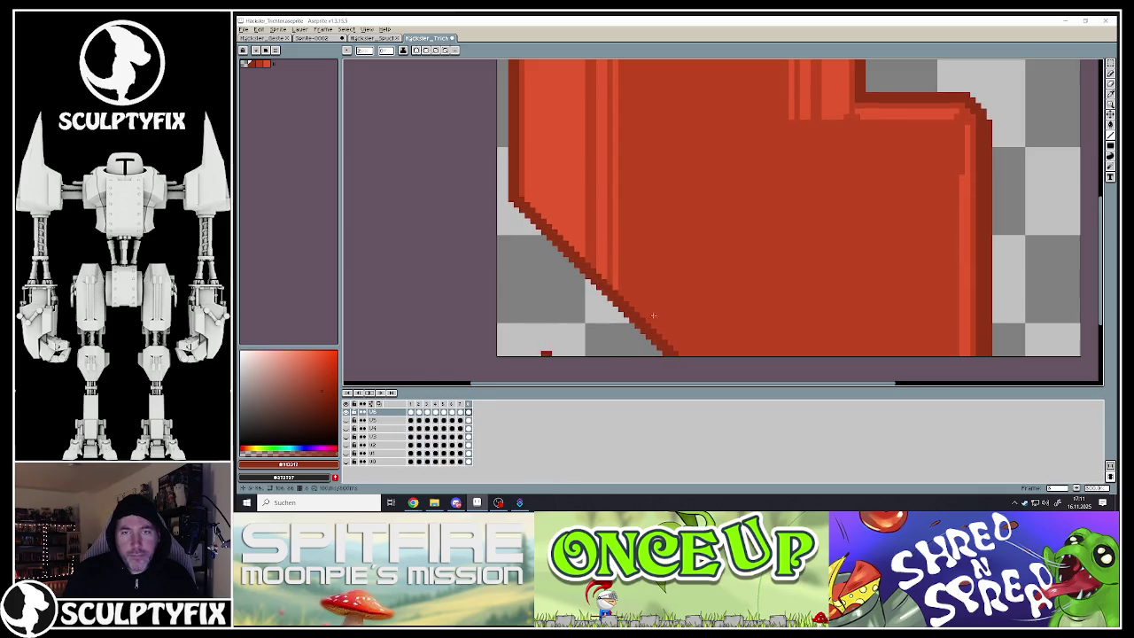
pyautogui.scroll(-3, 653, 315)
pyautogui.scroll(2, 538, 149)
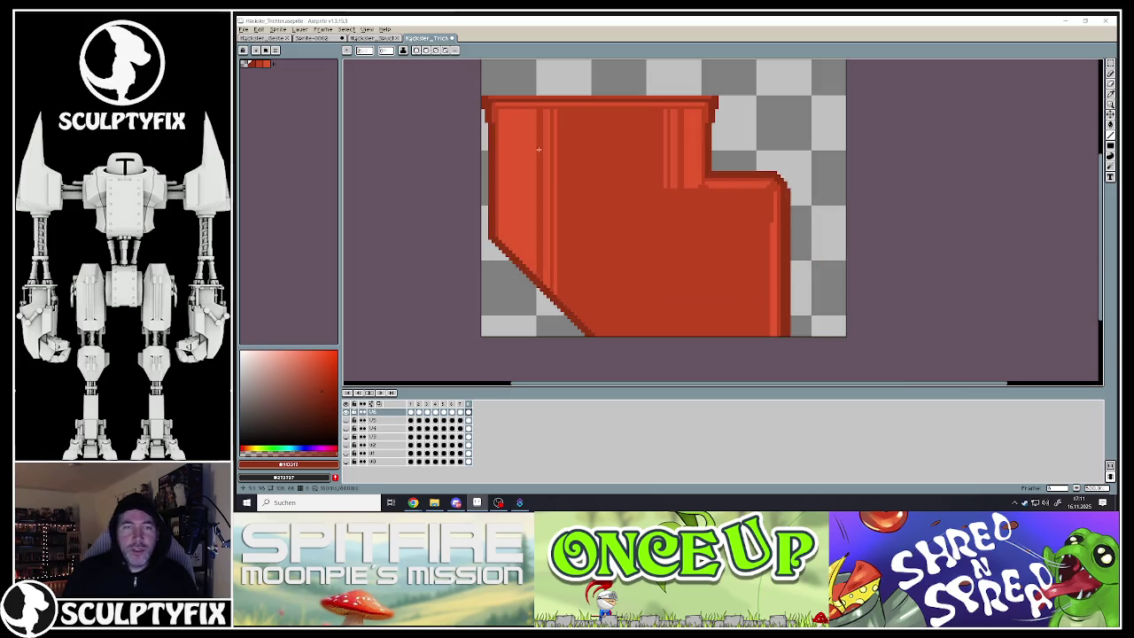
# - Re-export the funnel as separate PNG frames over the old V6 files, then return to Construct 3
pyautogui.click(245, 31)
pyautogui.click(245, 31)
pyautogui.click(245, 31)
pyautogui.moveTo(261, 99)
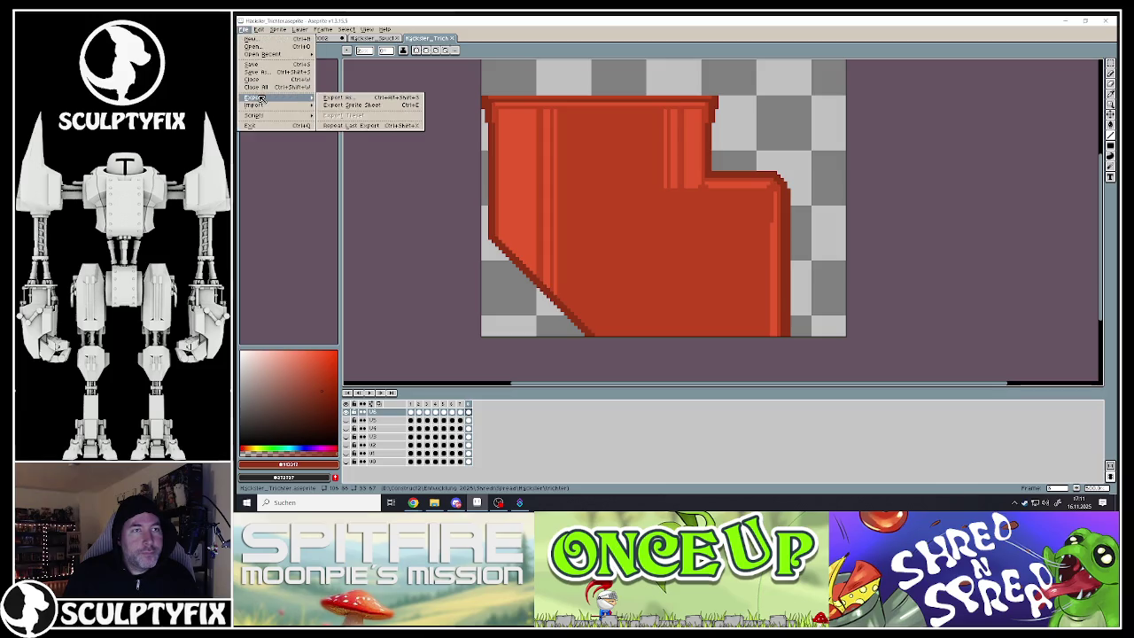
pyautogui.click(337, 98)
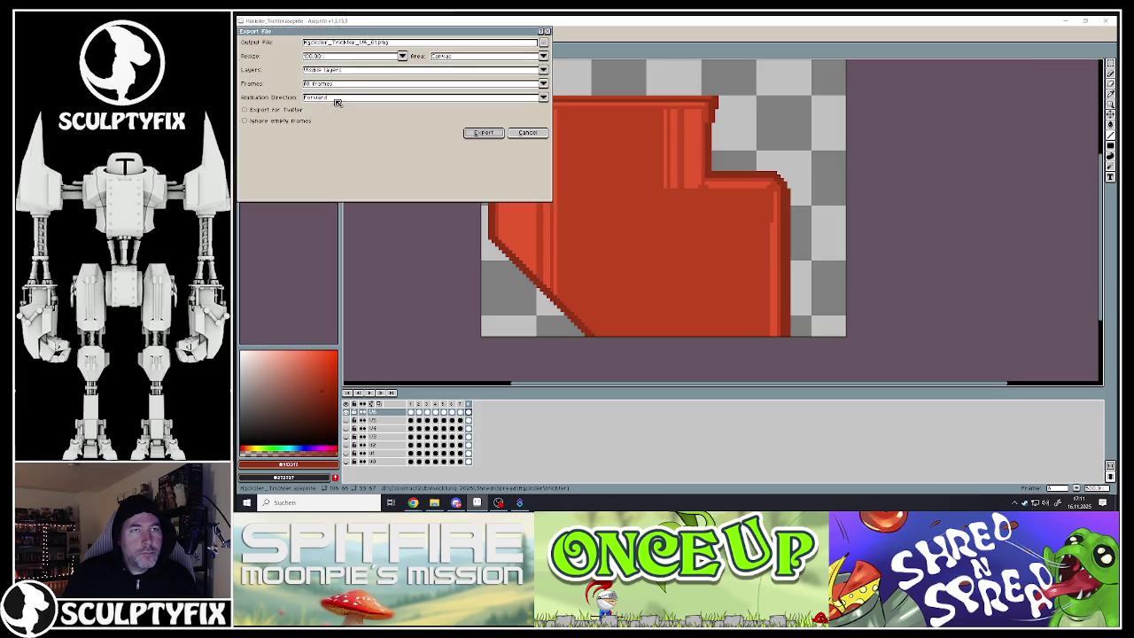
pyautogui.click(483, 133)
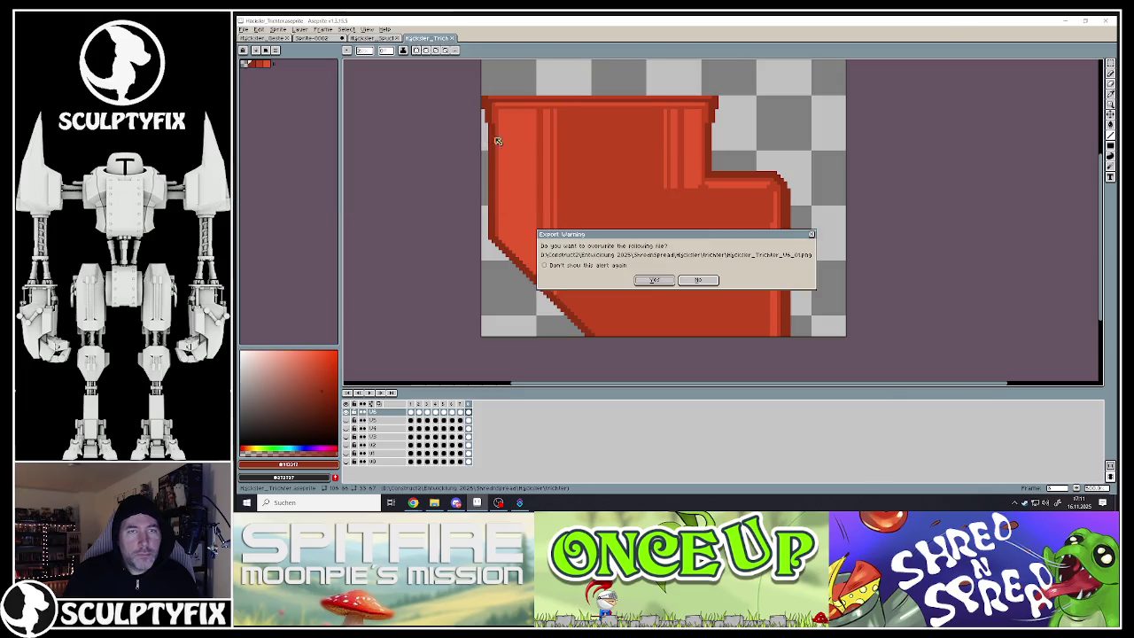
pyautogui.click(654, 281)
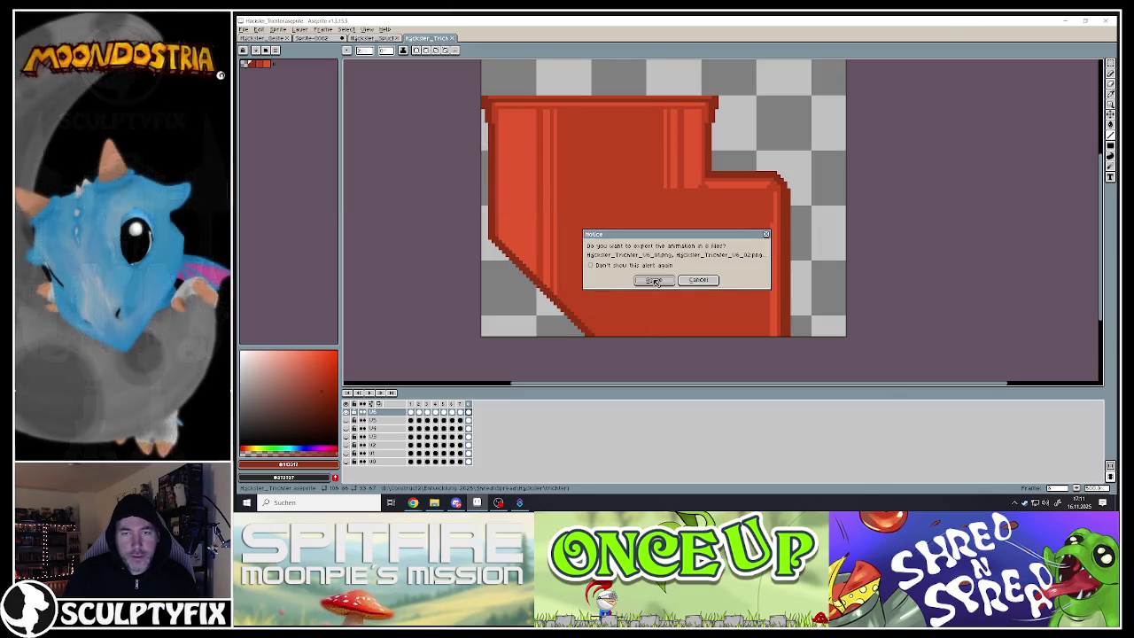
pyautogui.click(653, 281)
pyautogui.click(1064, 20)
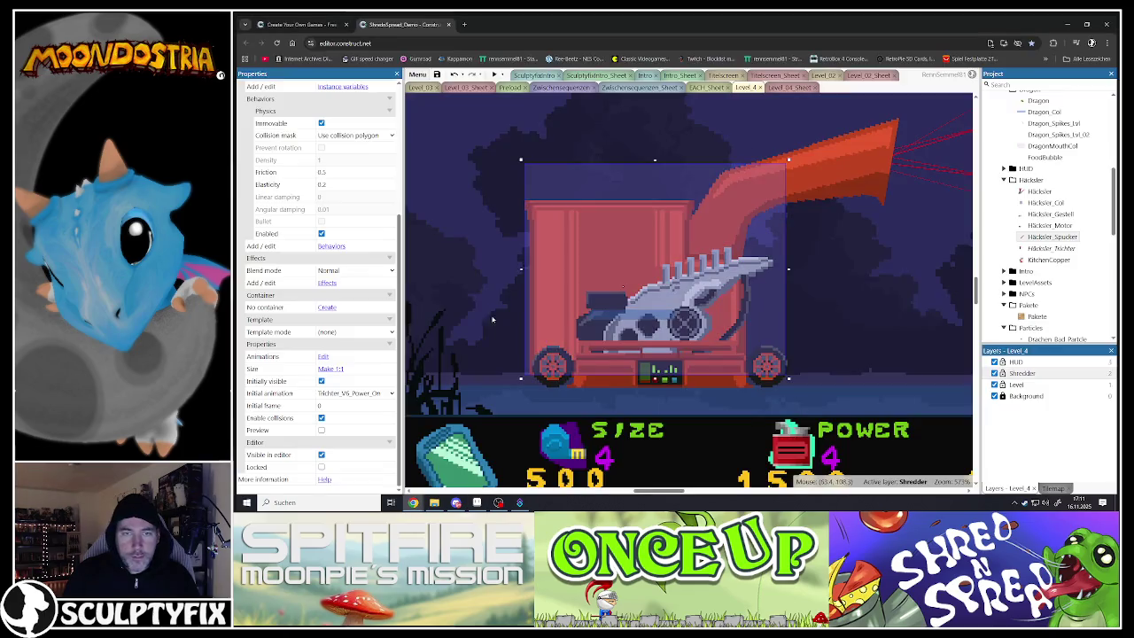
# - Open the funnel's Animations Editor and delete the old frames 1 to 7
pyautogui.click(522, 192)
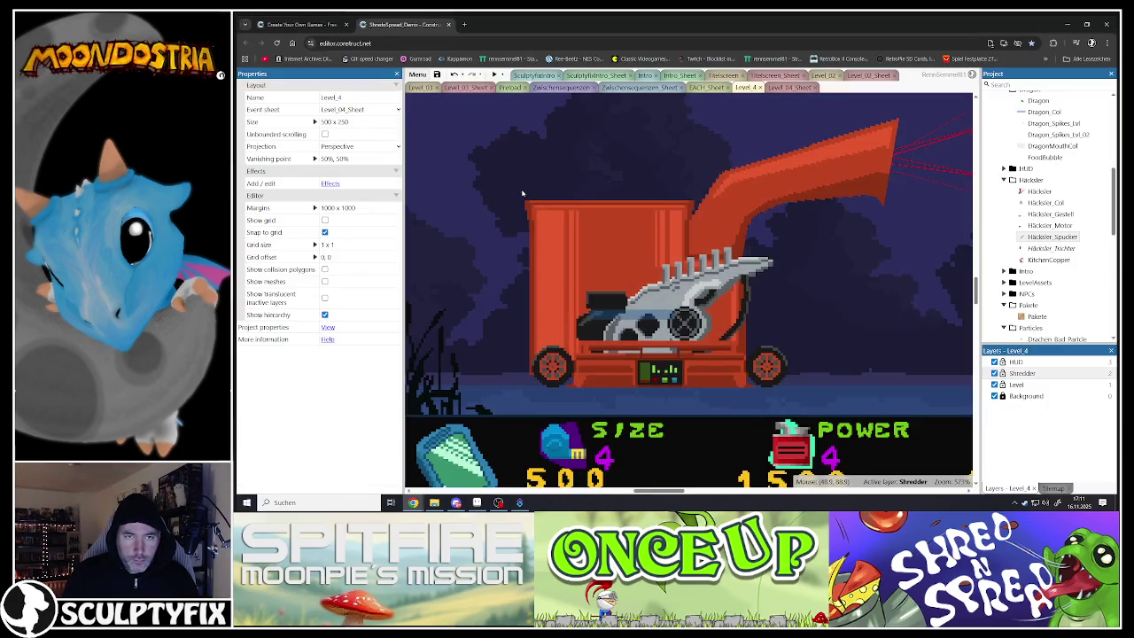
pyautogui.doubleClick(527, 201)
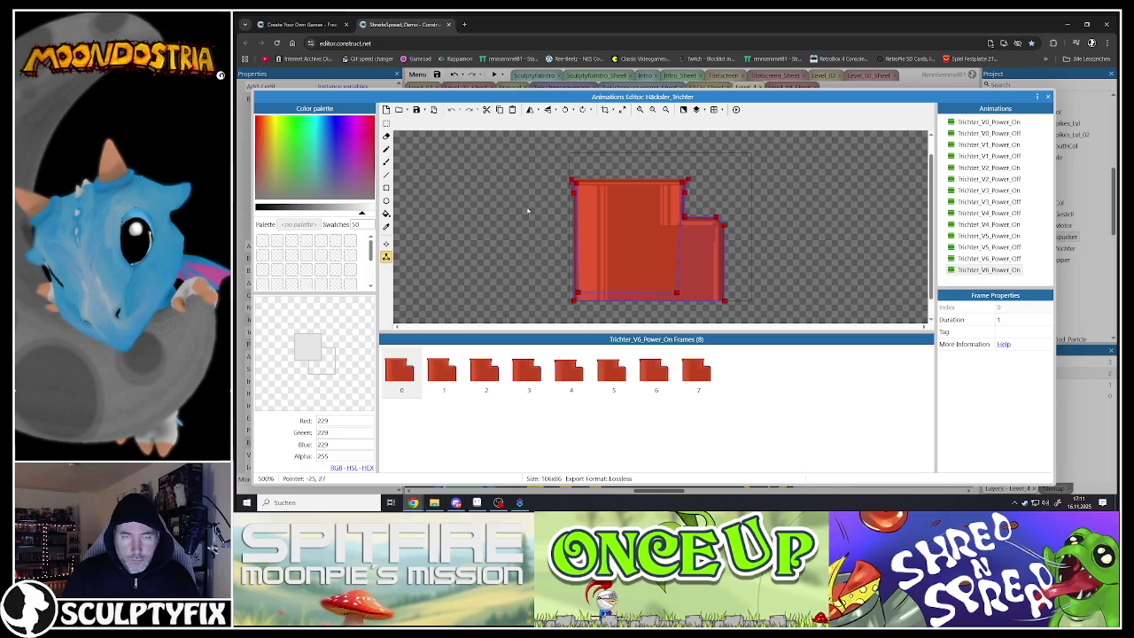
pyautogui.click(441, 388)
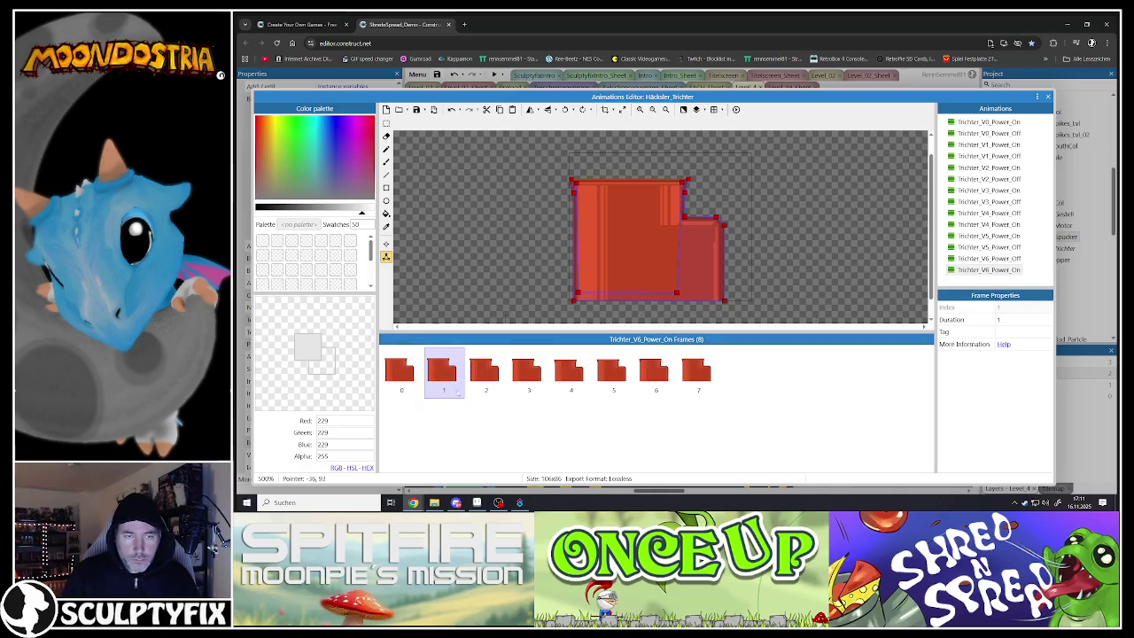
pyautogui.keyDown('shift'); pyautogui.click(688, 378); pyautogui.keyUp('shift')
pyautogui.press('Delete')
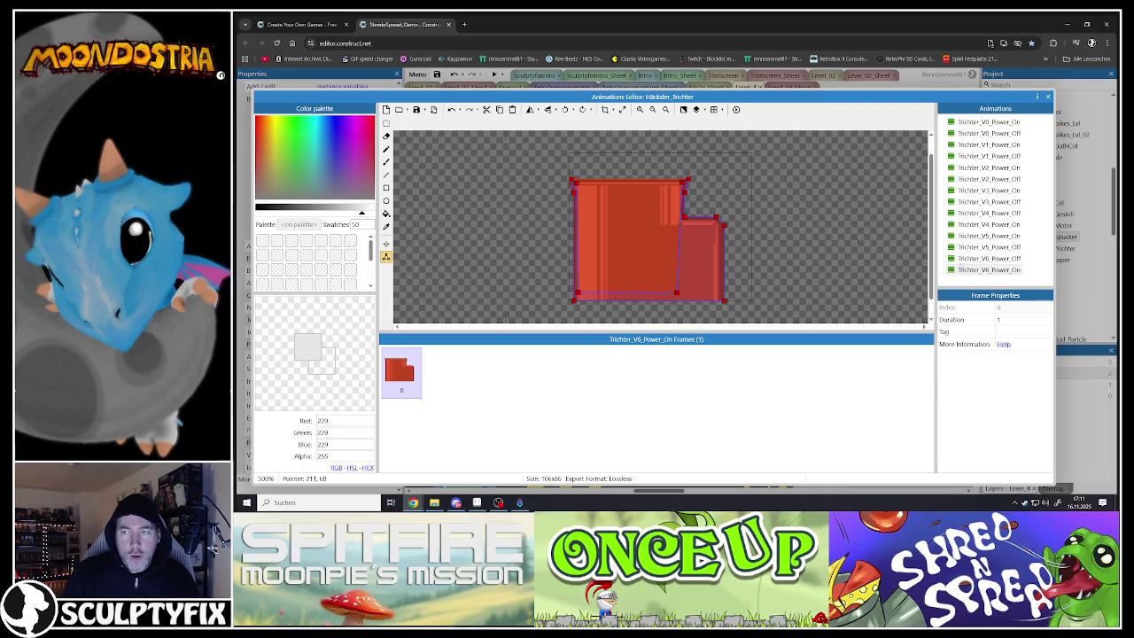
# - Move Trichter_V6_Power_On above Trichter_V6_Power_Off and import the eight V6 PNGs as frames
pyautogui.click(960, 261)
pyautogui.moveTo(967, 270); pyautogui.dragTo(966, 257)
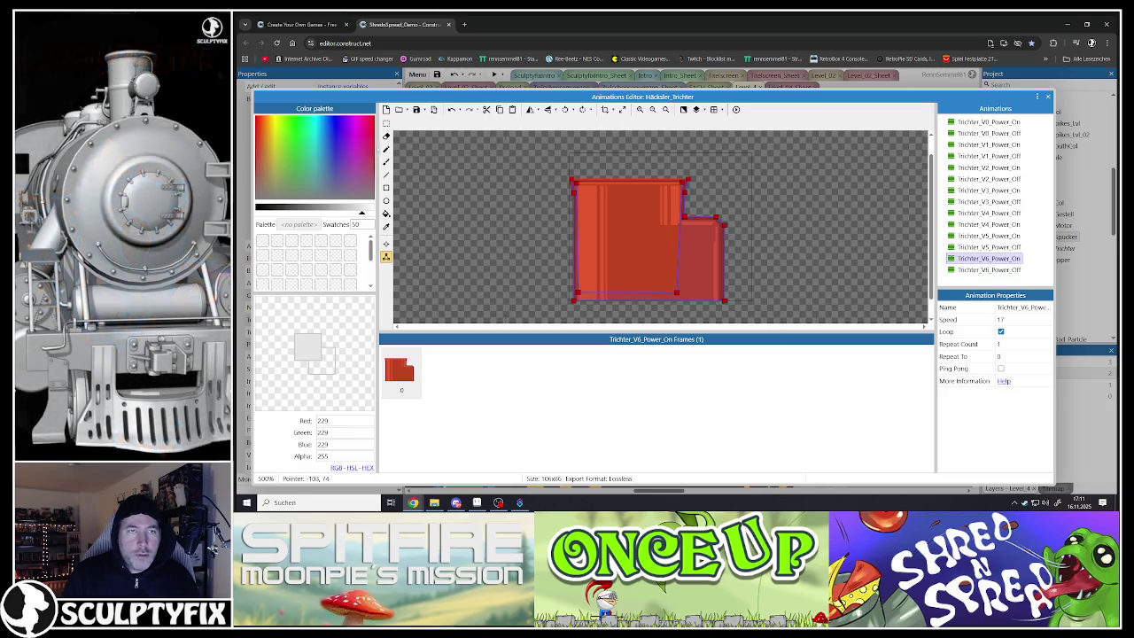
pyautogui.click(400, 109)
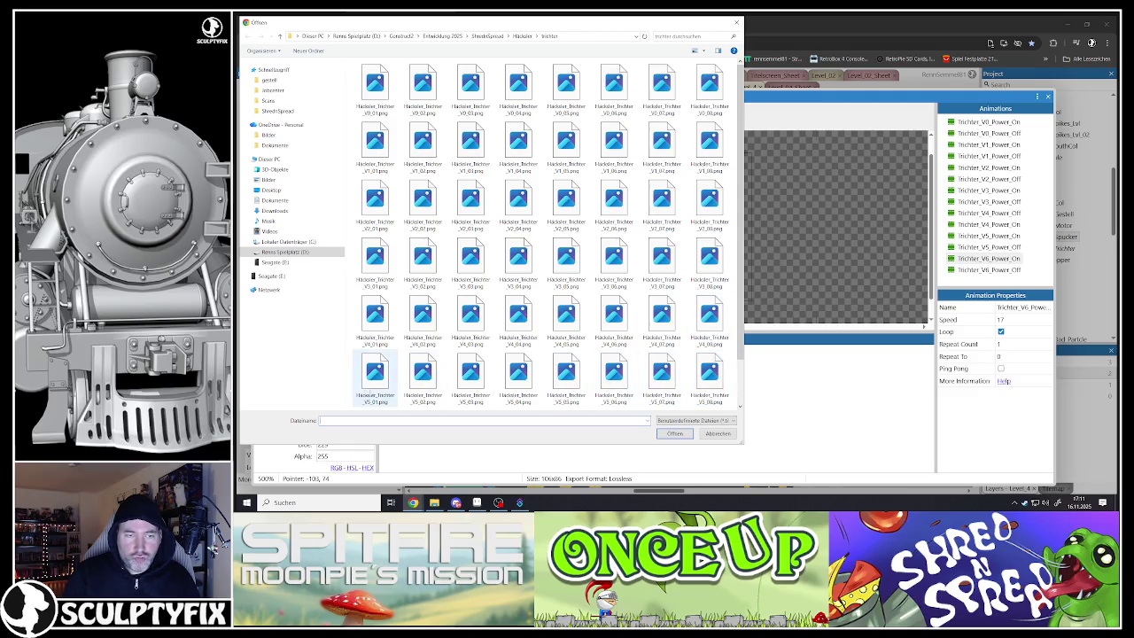
pyautogui.scroll(-1, 375, 376)
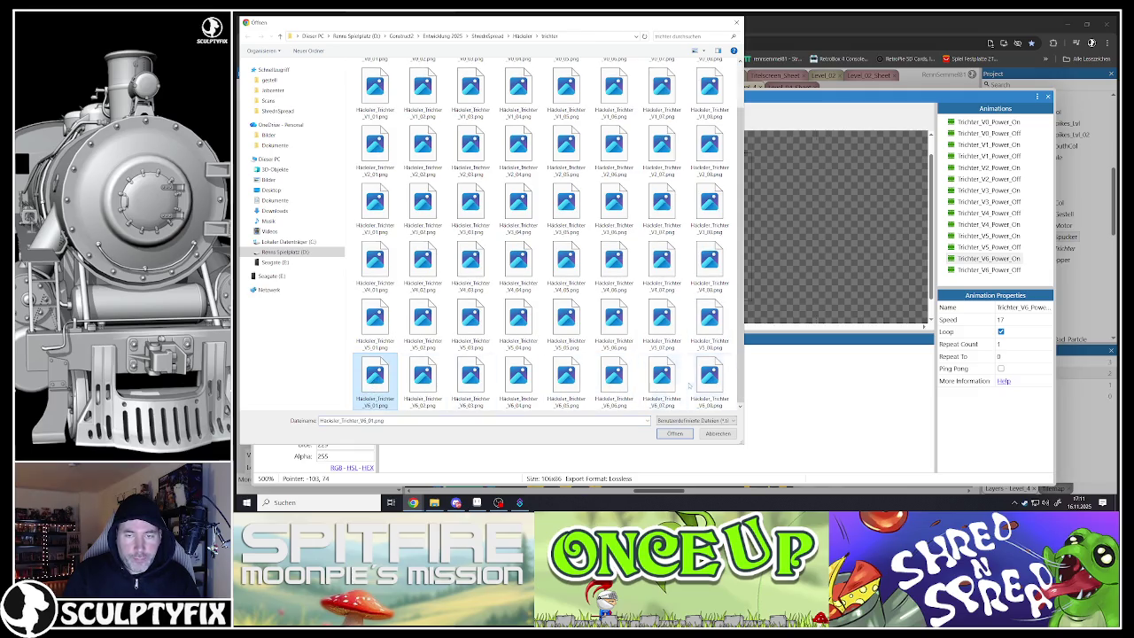
pyautogui.keyDown('shift'); pyautogui.click(691, 386); pyautogui.keyUp('shift')
pyautogui.click(673, 436)
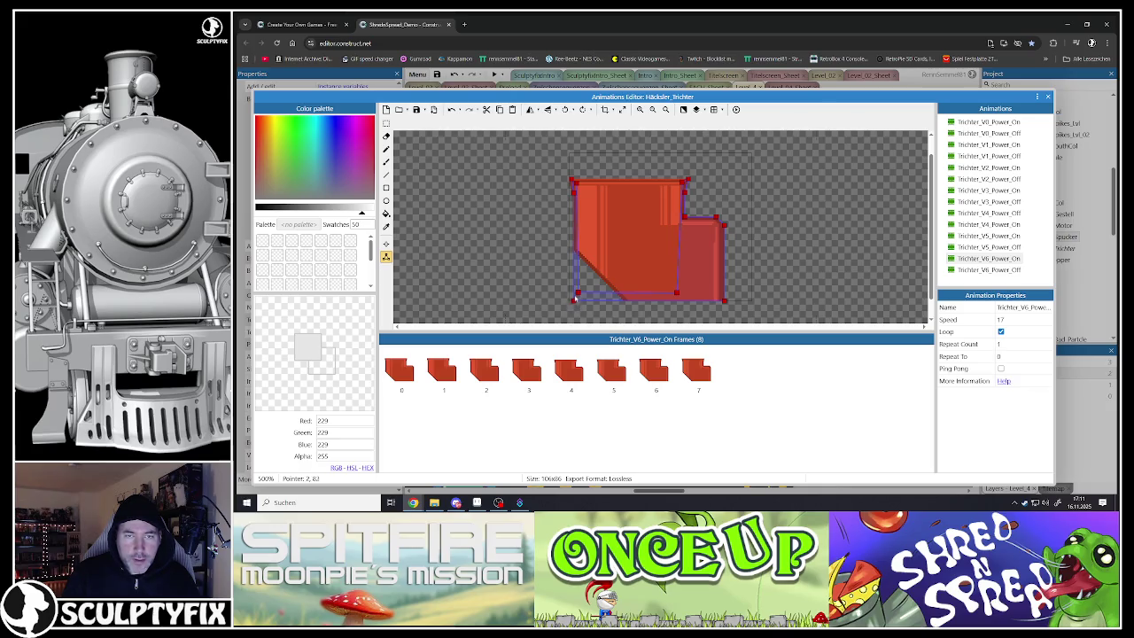
# - Raise the lower-left collision point and add points along the diagonal cut down to the bottom edge
pyautogui.moveTo(577, 292); pyautogui.dragTo(577, 254)
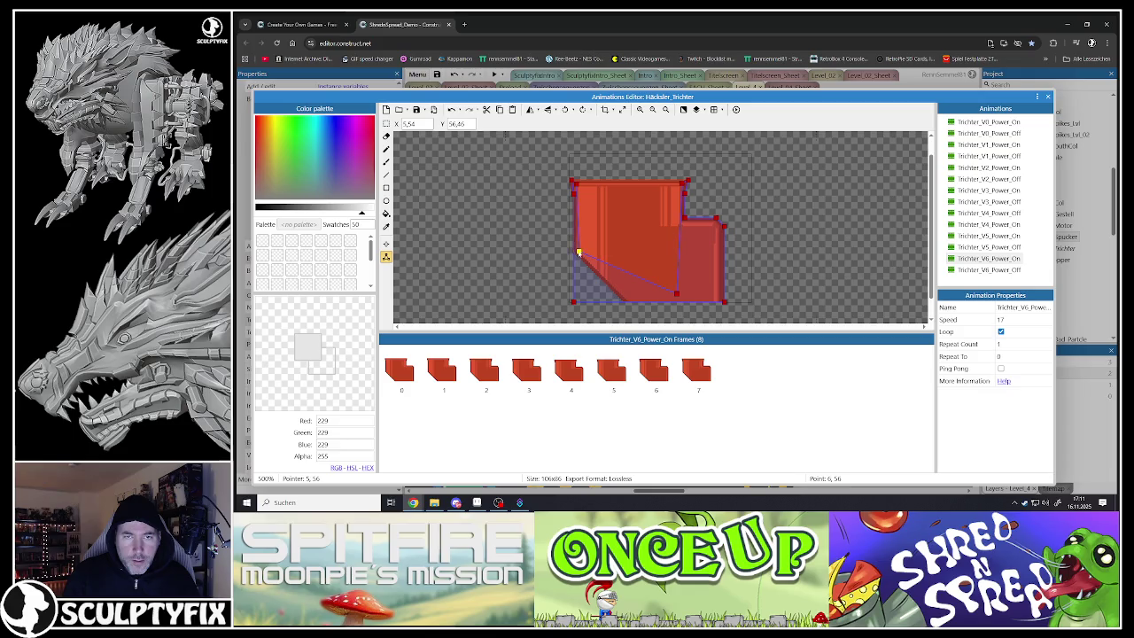
pyautogui.moveTo(574, 303); pyautogui.dragTo(575, 254)
pyautogui.doubleClick(689, 293)
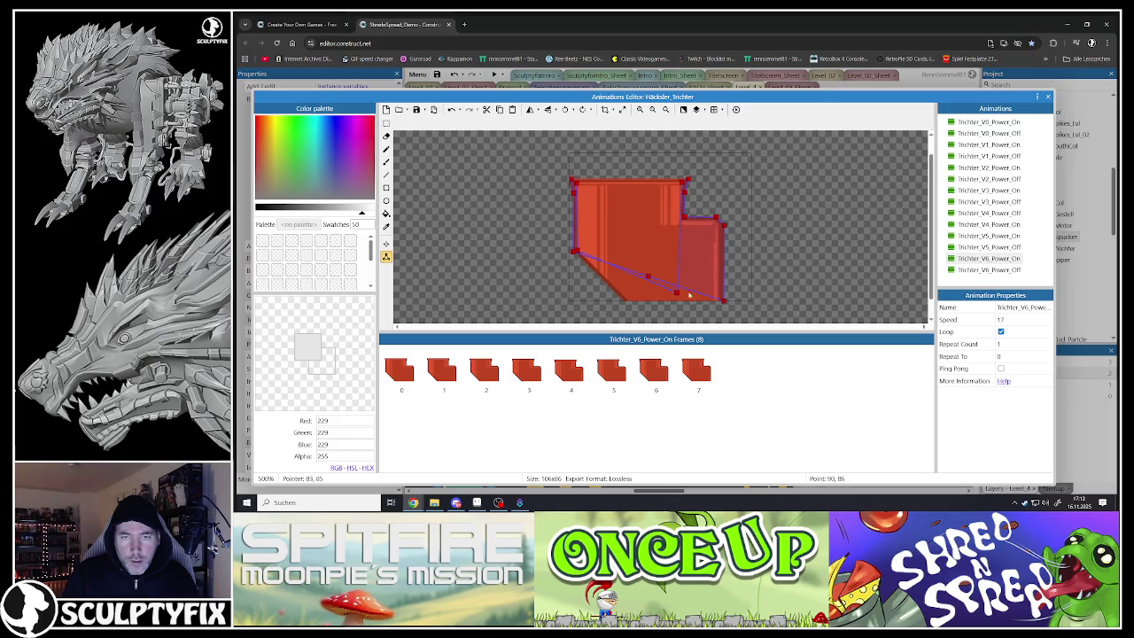
pyautogui.moveTo(645, 277); pyautogui.dragTo(626, 321)
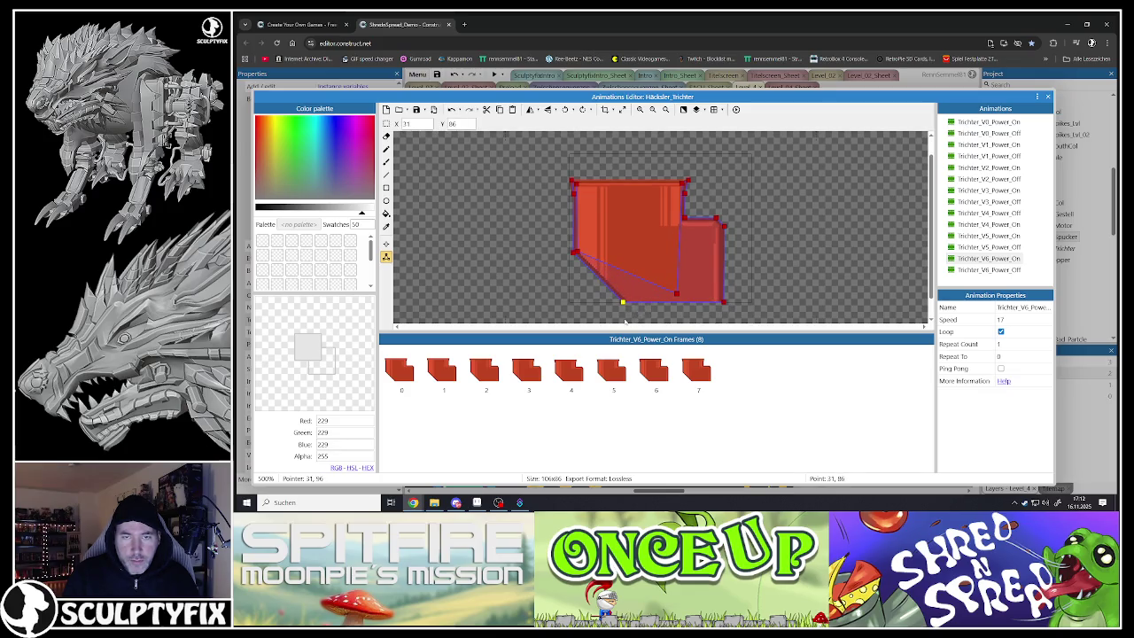
pyautogui.click(676, 295)
pyautogui.click(660, 249)
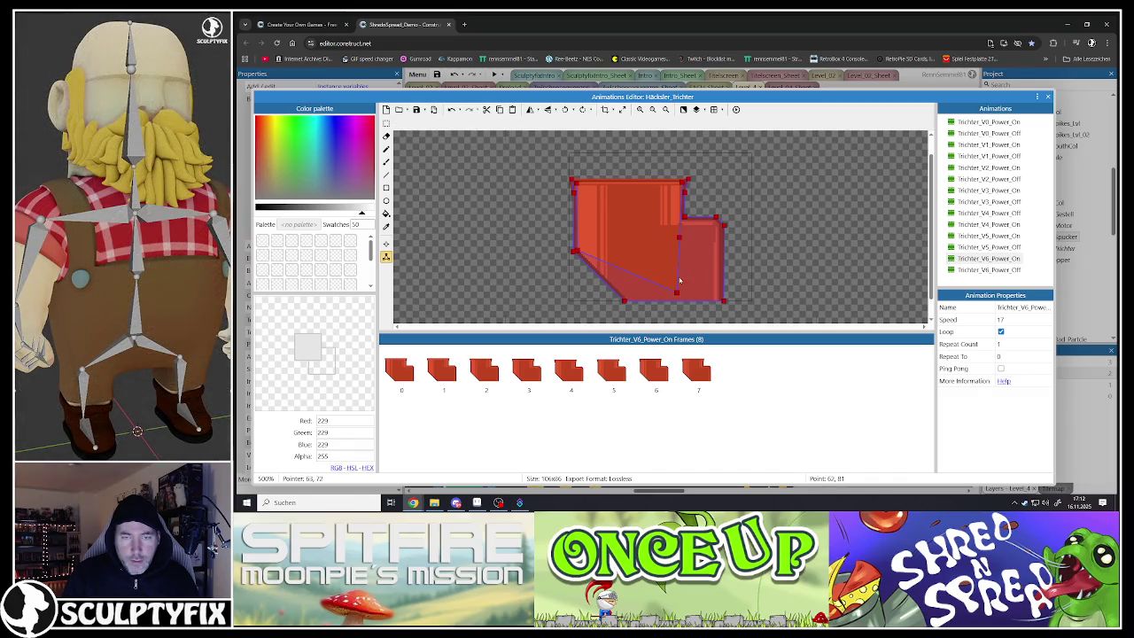
pyautogui.click(577, 252)
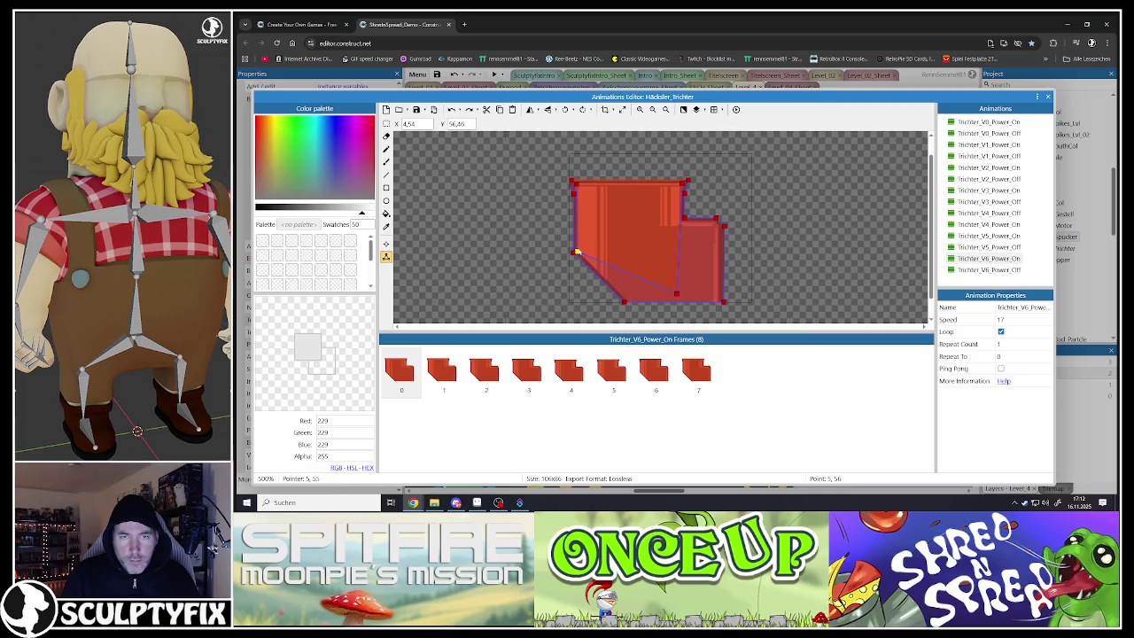
pyautogui.moveTo(626, 272); pyautogui.dragTo(621, 295)
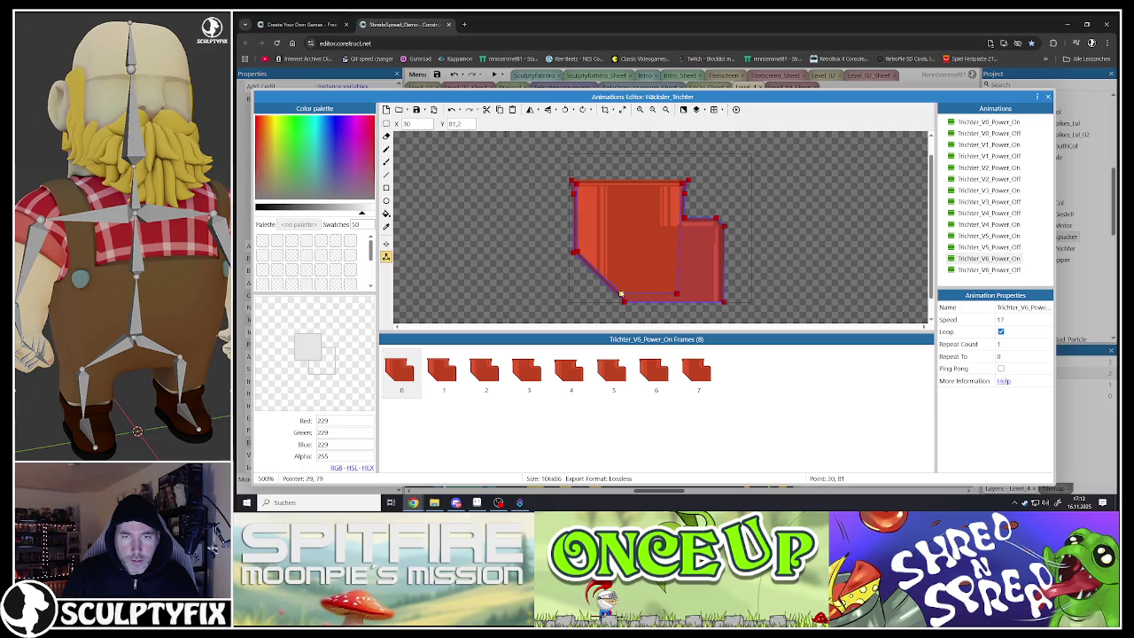
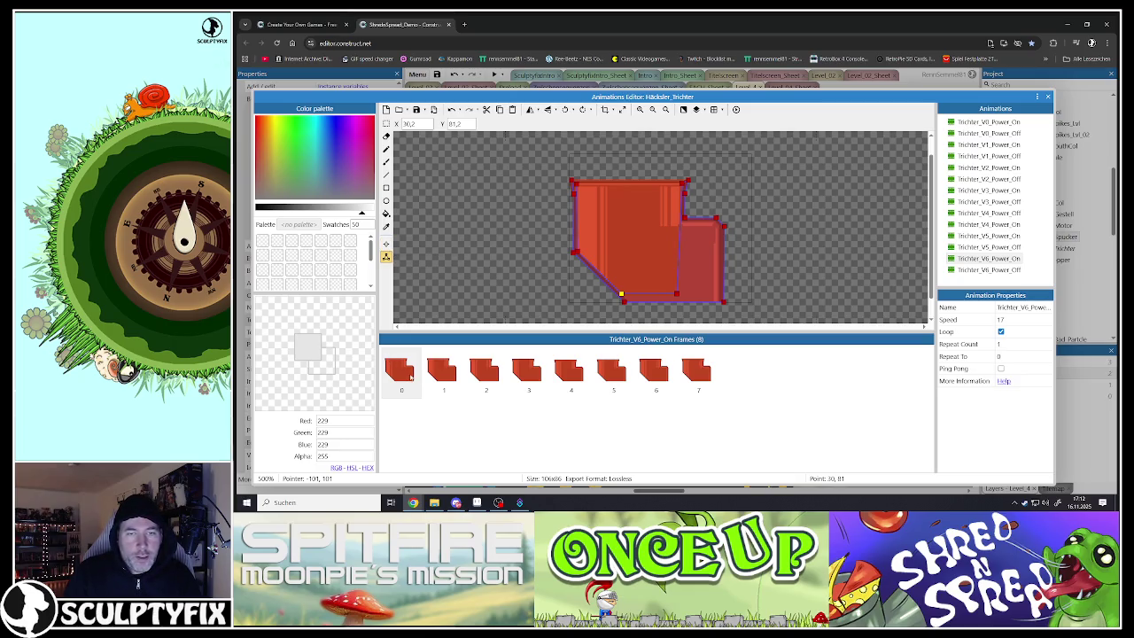
# - Apply the collision polygon to the whole Trichter_V6_Power_On animation, then open frame 2
pyautogui.rightClick(705, 277)
pyautogui.click(742, 332)
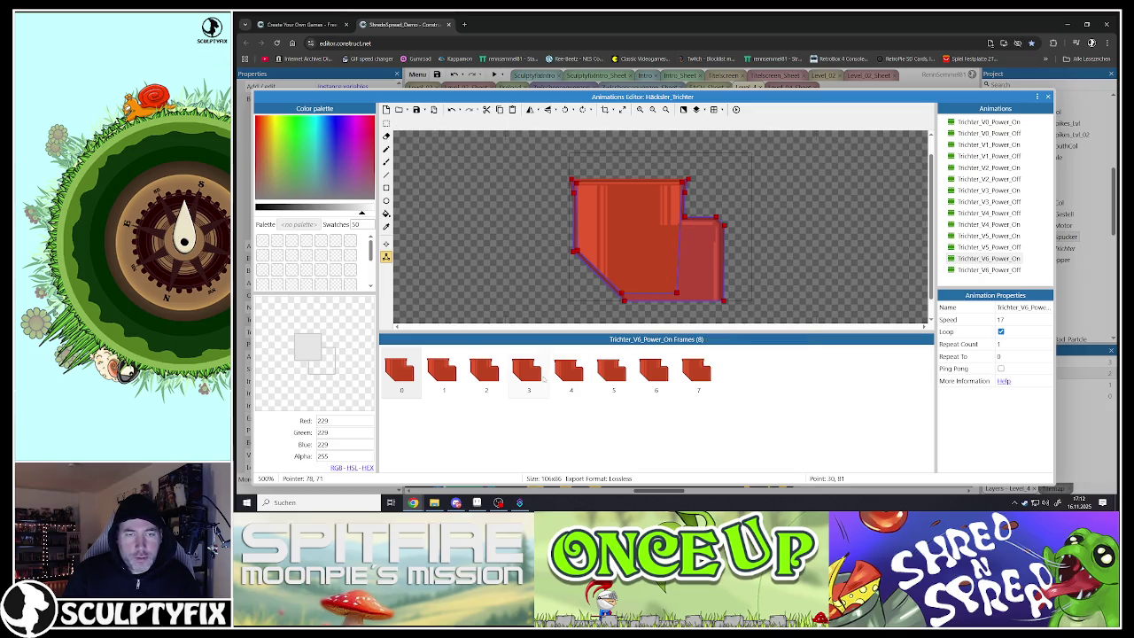
pyautogui.click(448, 378)
pyautogui.click(485, 376)
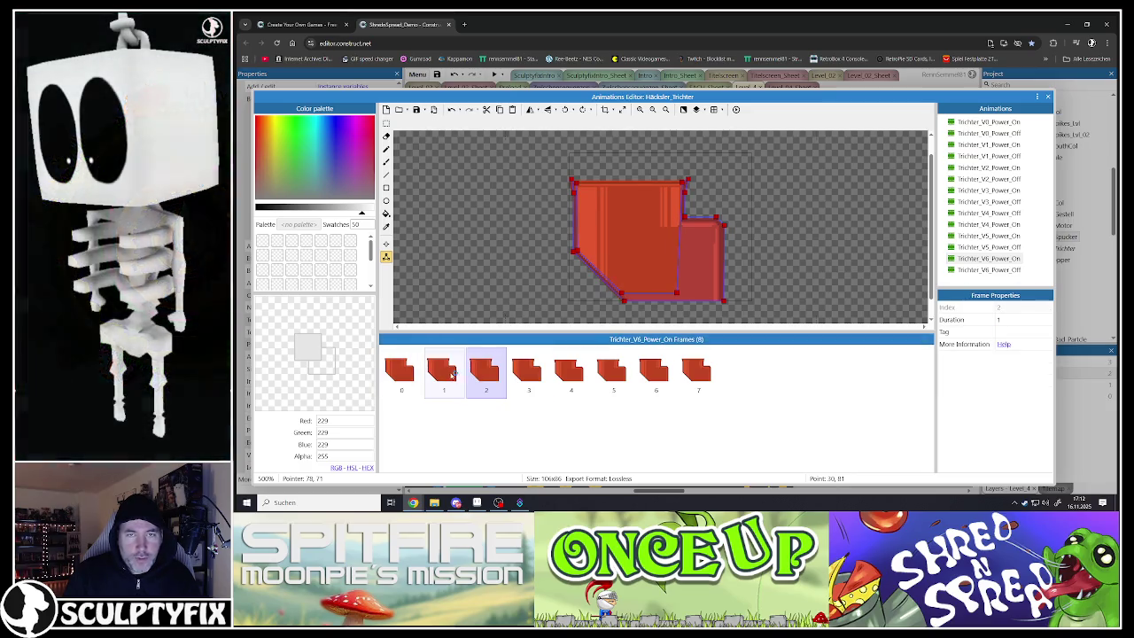
pyautogui.click(451, 375)
pyautogui.press('Left')
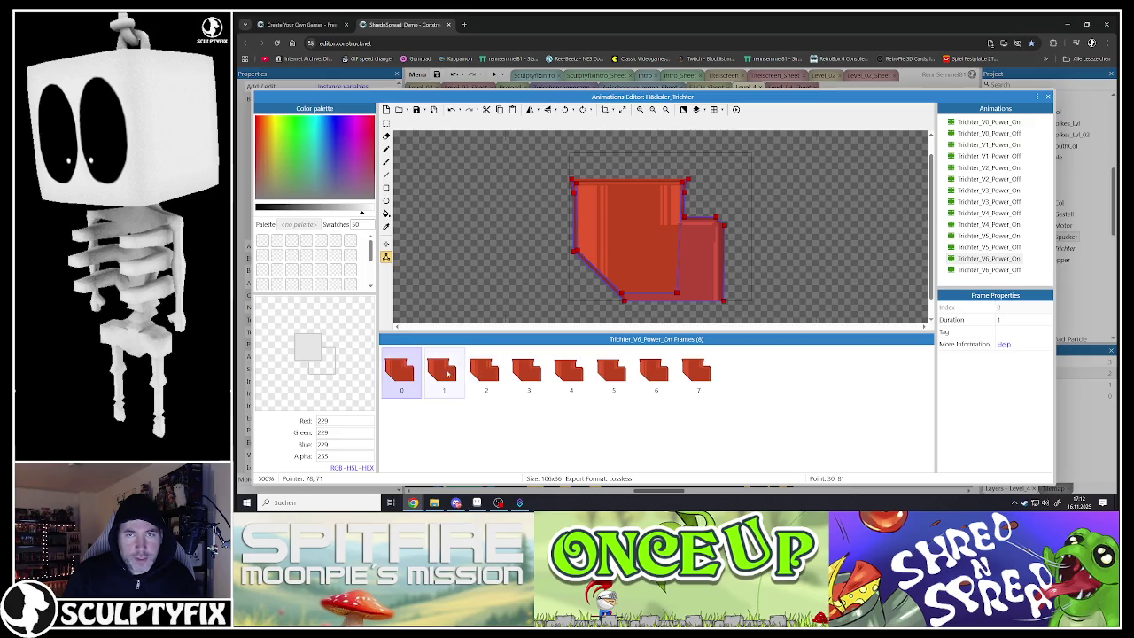
pyautogui.click(488, 374)
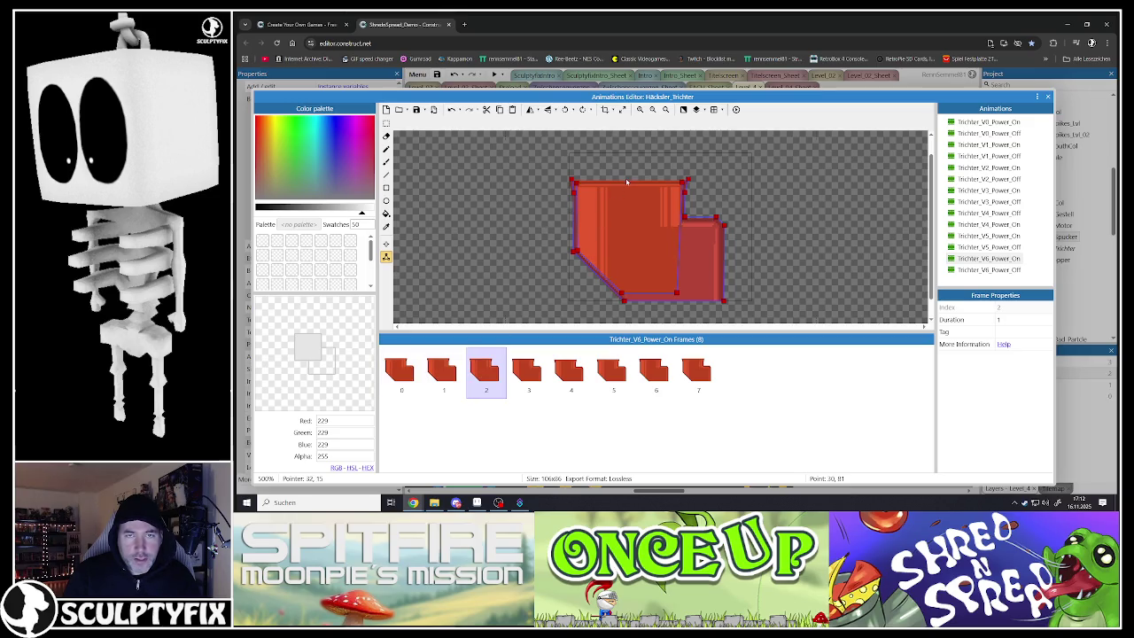
pyautogui.scroll(3, 626, 182)
# - On frame 2, move the lower-right collision point to 90, 43
pyautogui.click(523, 186)
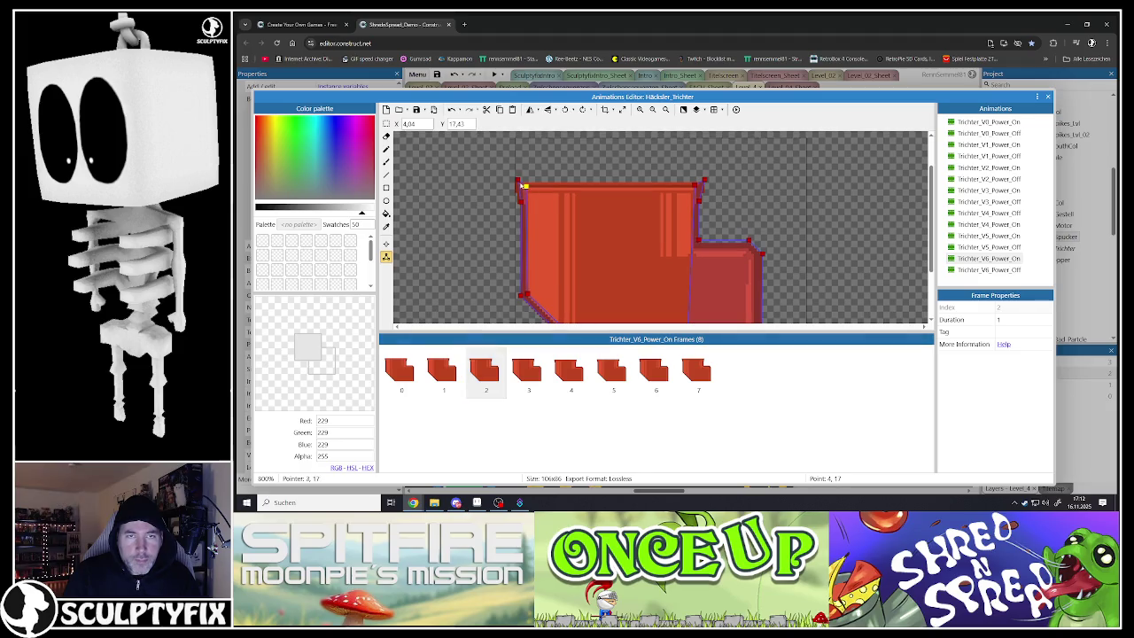
pyautogui.click(521, 201)
pyautogui.click(696, 186)
pyautogui.click(699, 202)
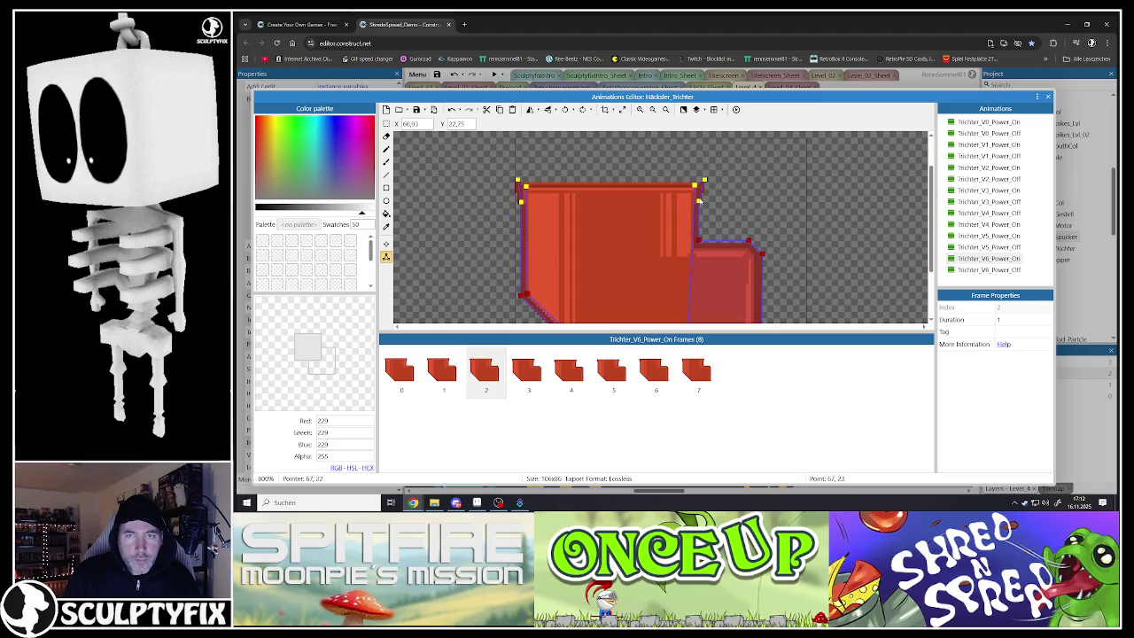
pyautogui.click(762, 255)
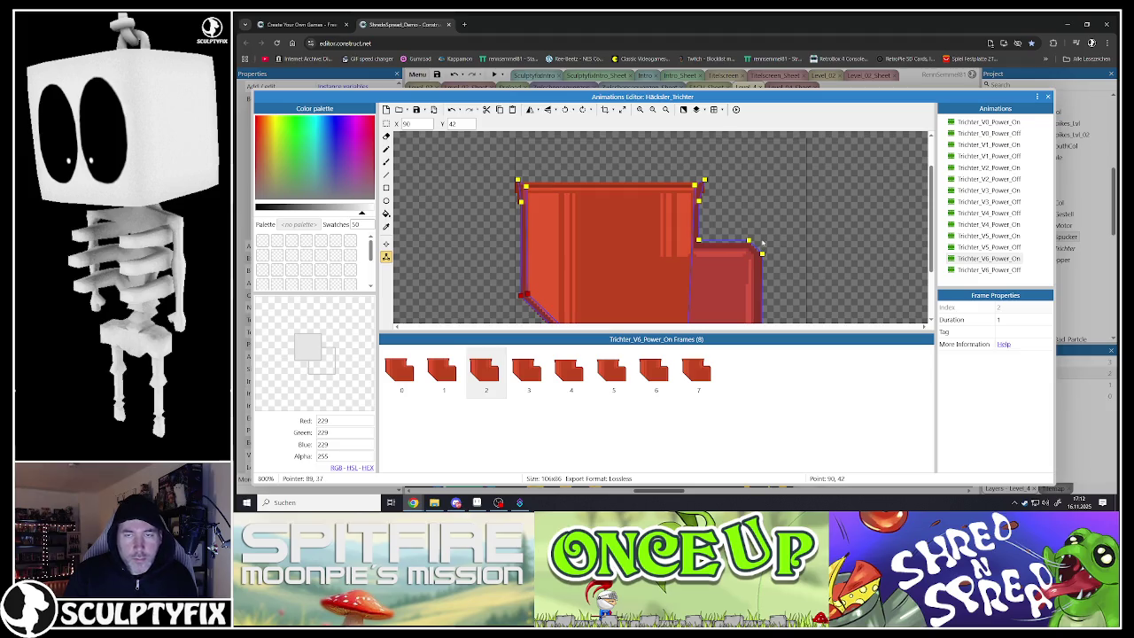
pyautogui.click(482, 370)
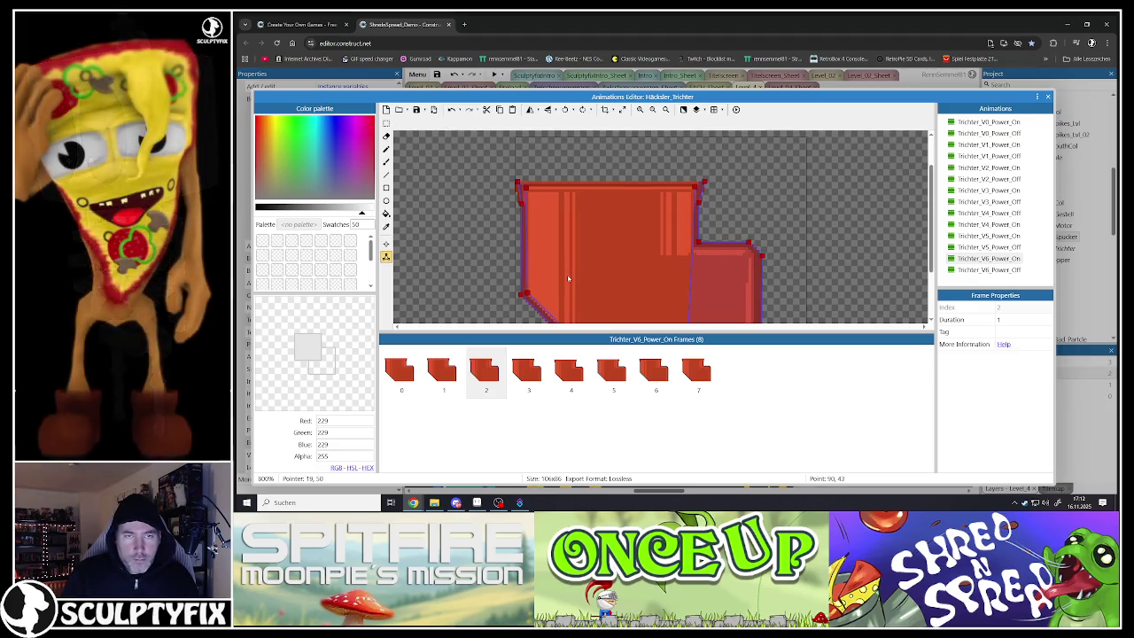
# - On frame 3, pull the lower-right collision point down to 90, 44, then advance to frame 4
pyautogui.click(525, 374)
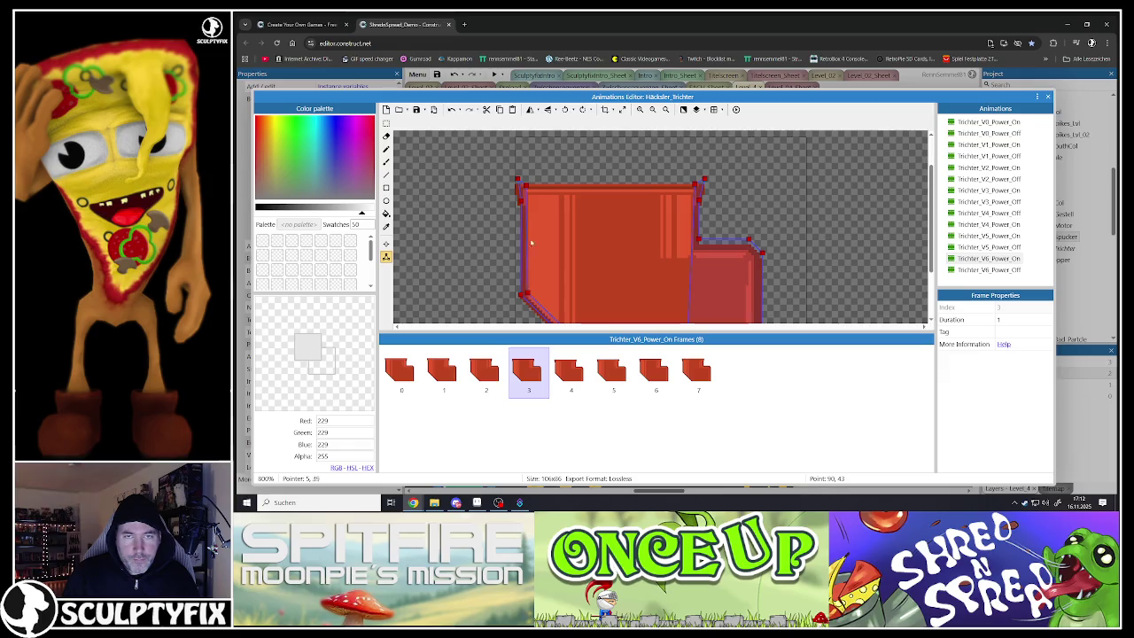
pyautogui.click(518, 181)
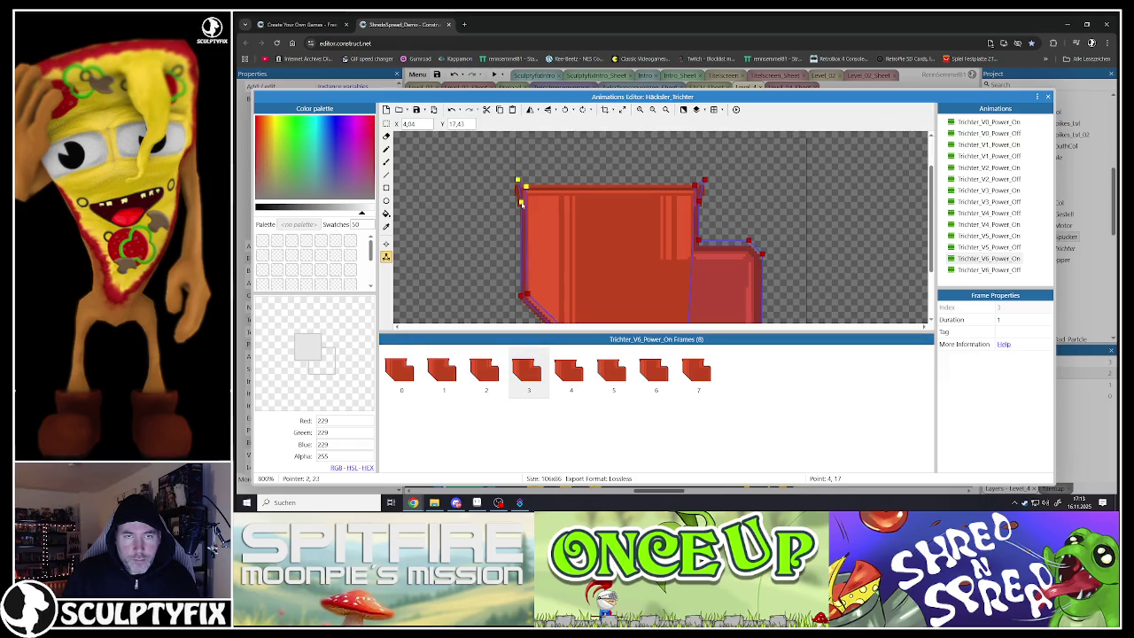
pyautogui.click(696, 186)
pyautogui.moveTo(768, 257); pyautogui.dragTo(769, 262)
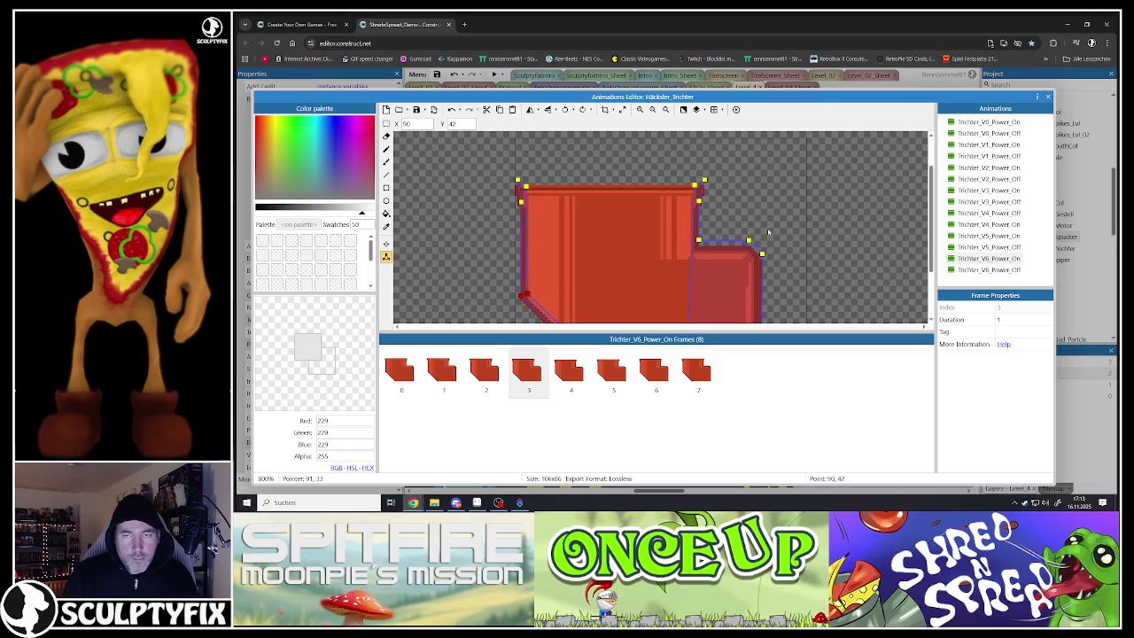
pyautogui.click(529, 370)
pyautogui.press('Right')
pyautogui.click(518, 183)
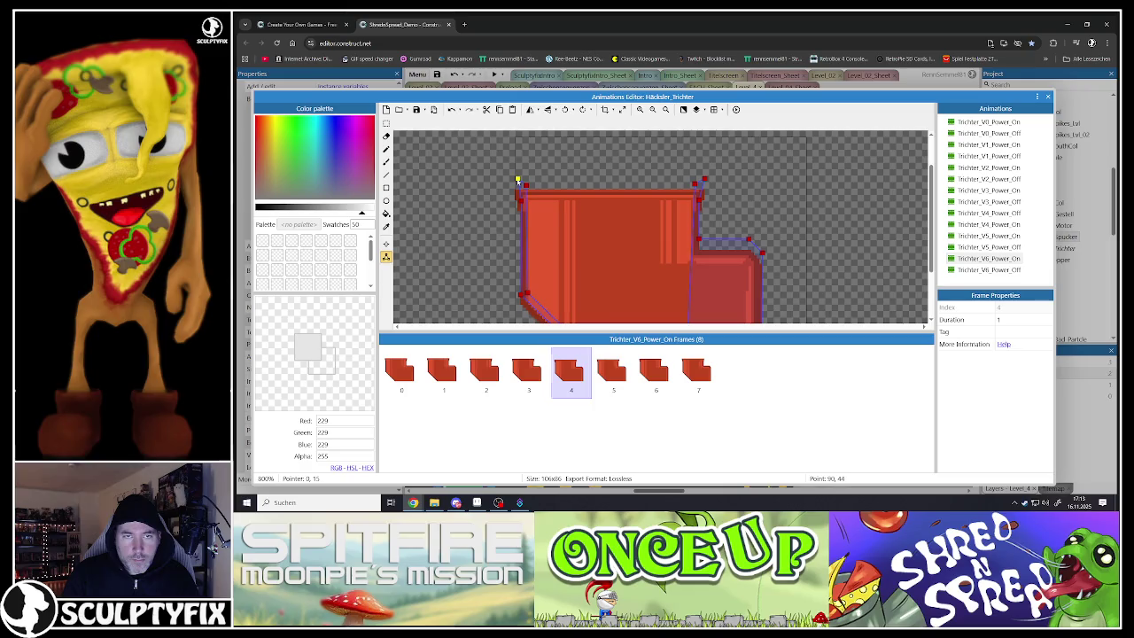
# - On frame 4, lower the bottom-right collision point to about 90, 45–46
pyautogui.click(704, 182)
pyautogui.click(699, 201)
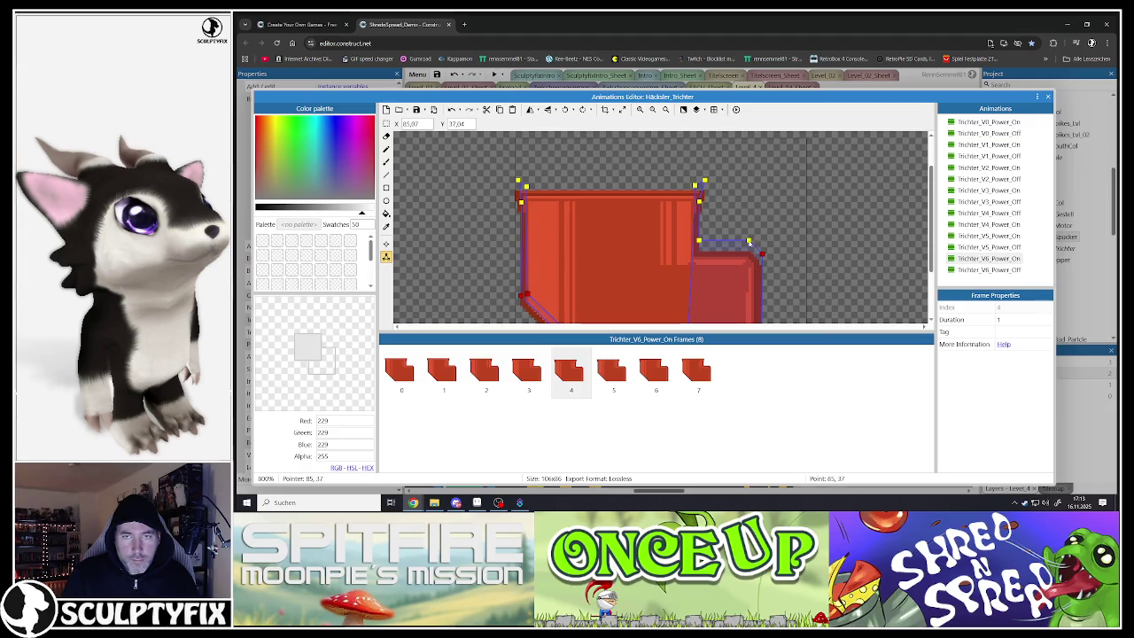
pyautogui.moveTo(761, 255); pyautogui.dragTo(762, 262)
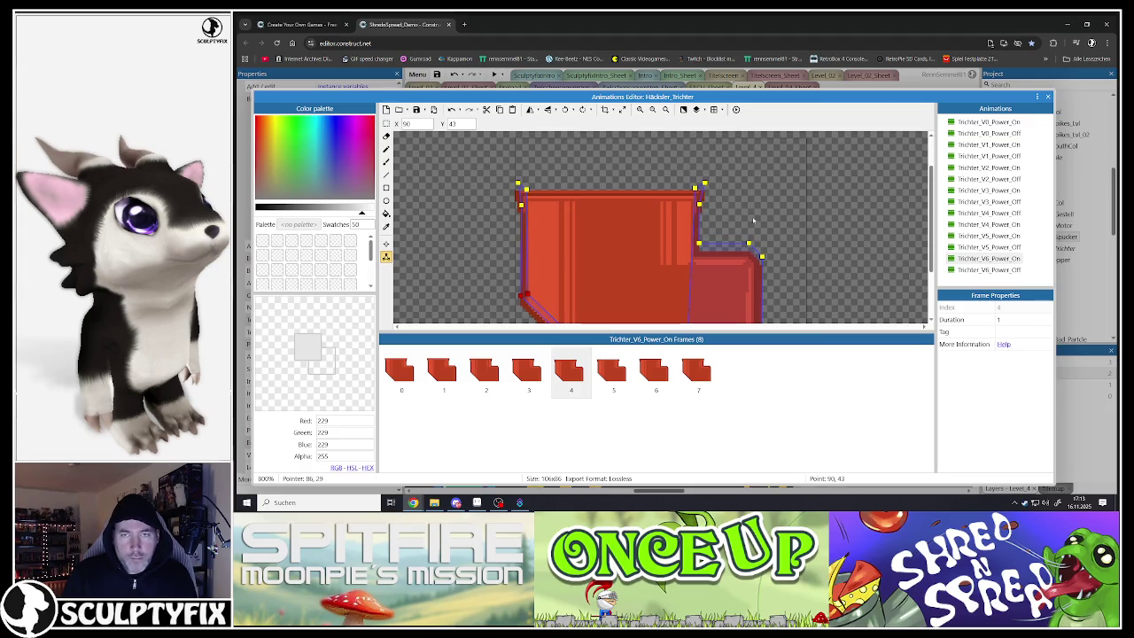
pyautogui.press('Down')
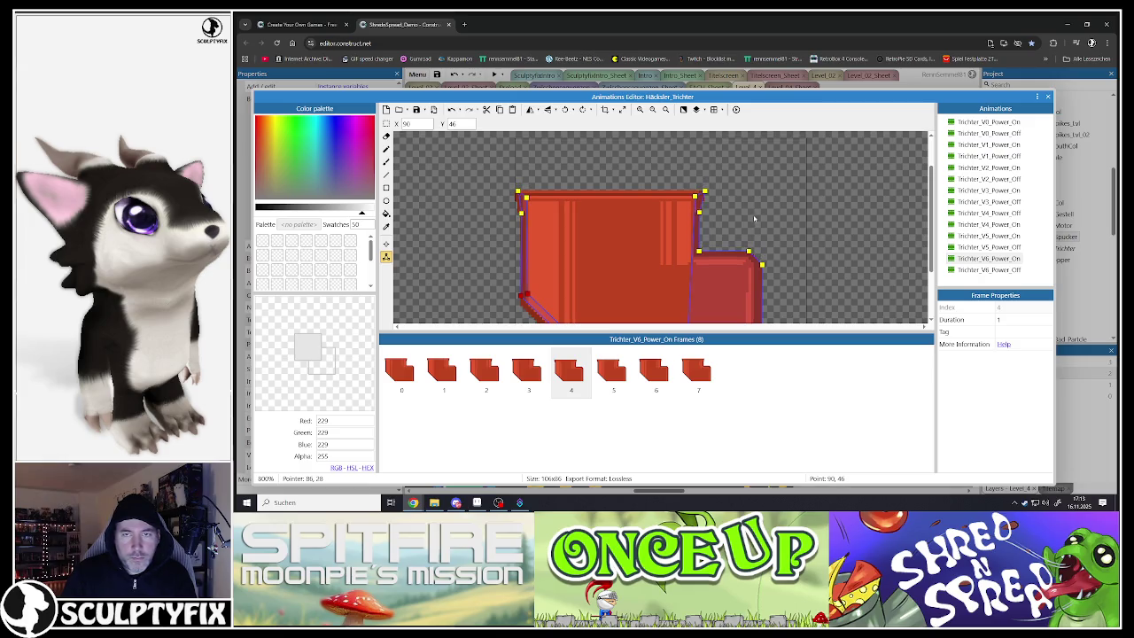
# - On frame 5, lower the bottom-right collision point to 90, 45
pyautogui.click(753, 218)
pyautogui.click(619, 359)
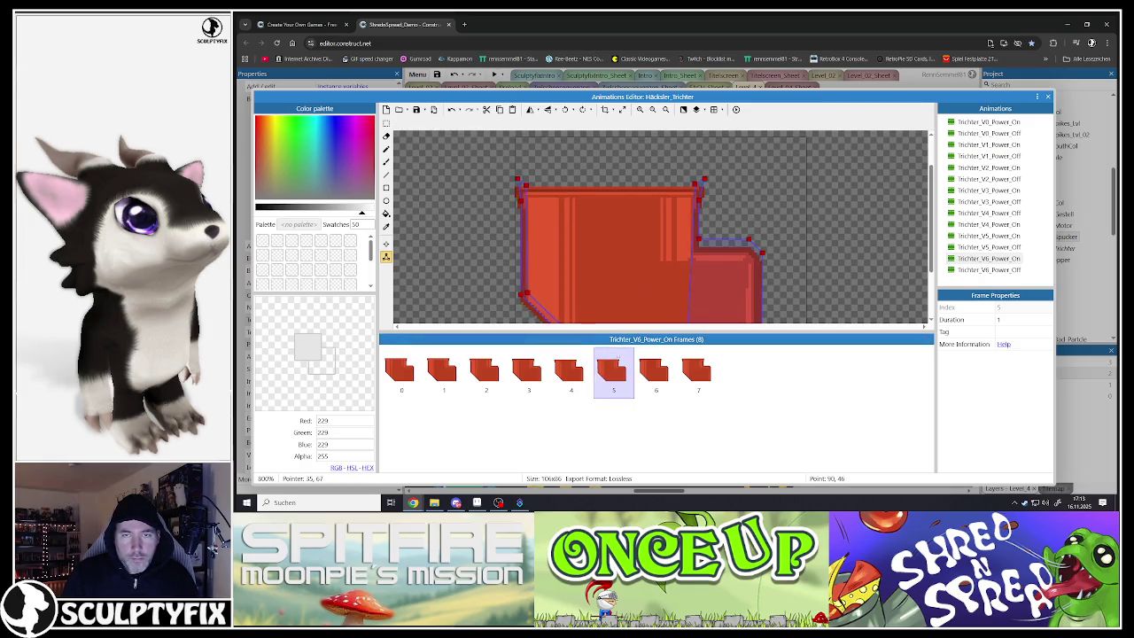
pyautogui.click(526, 188)
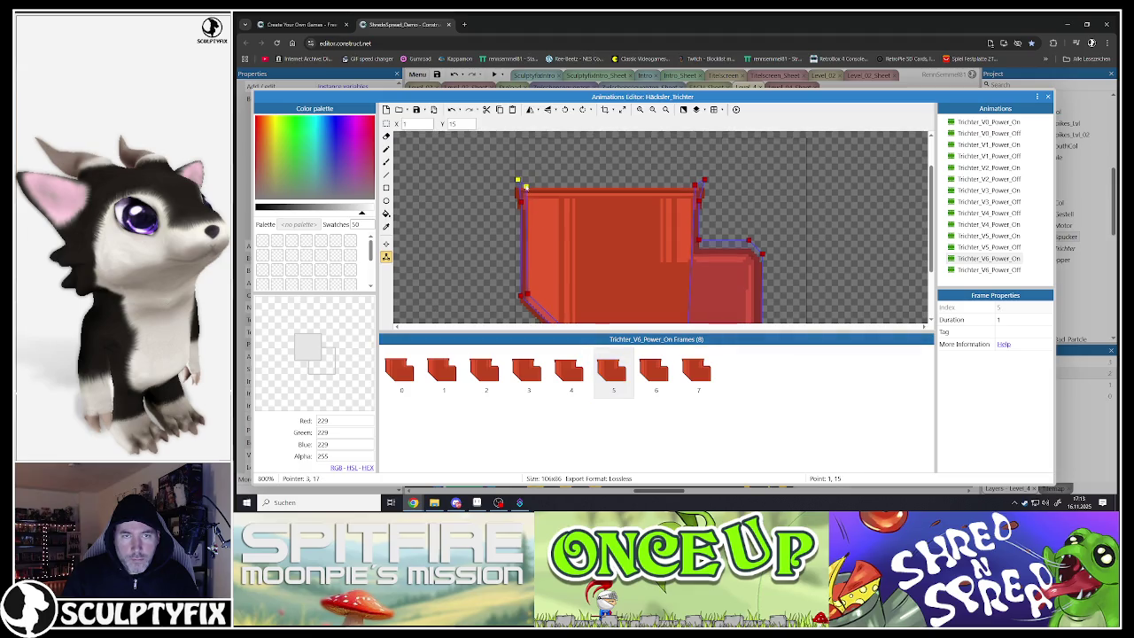
pyautogui.click(699, 201)
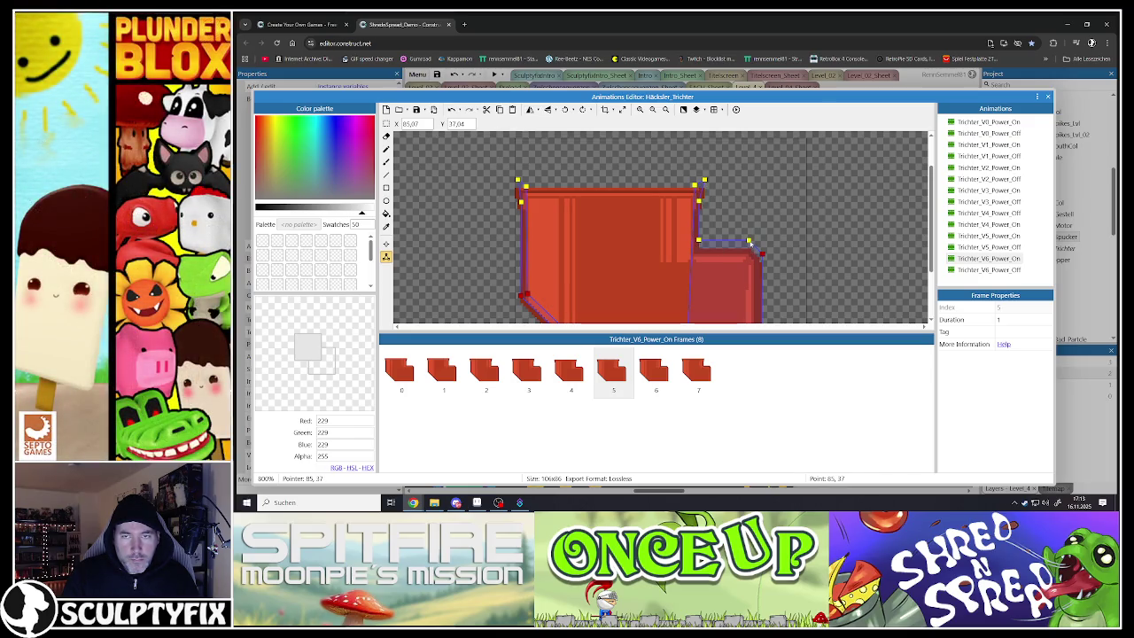
pyautogui.moveTo(761, 255); pyautogui.dragTo(762, 263)
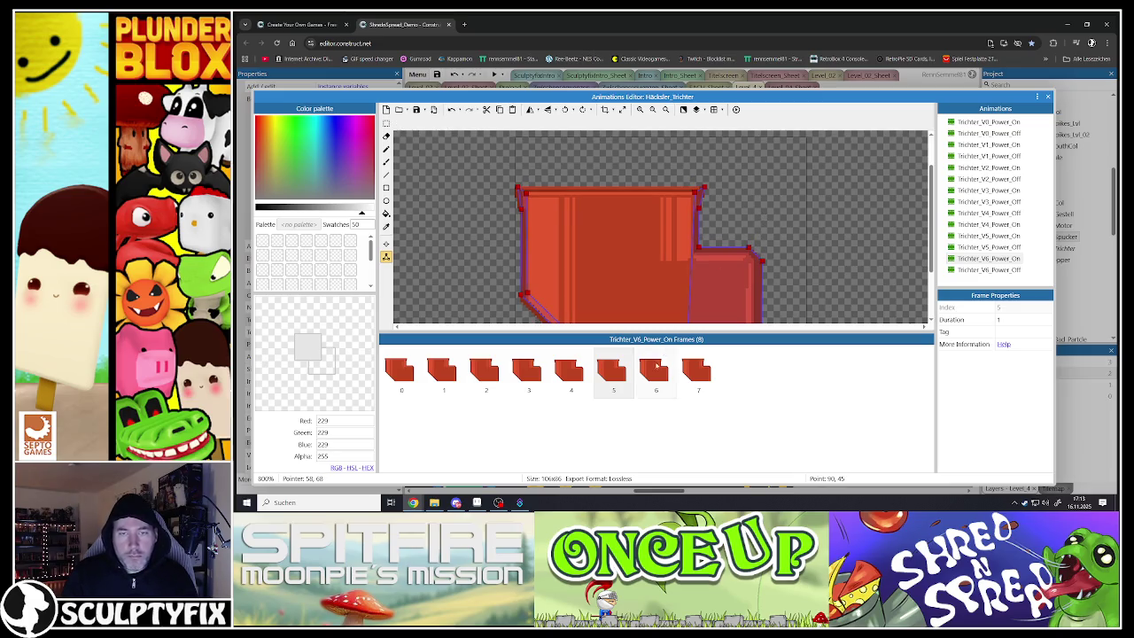
# - On frame 6, lower the bottom-right collision point to 90, 44
pyautogui.press('Right')
pyautogui.click(520, 184)
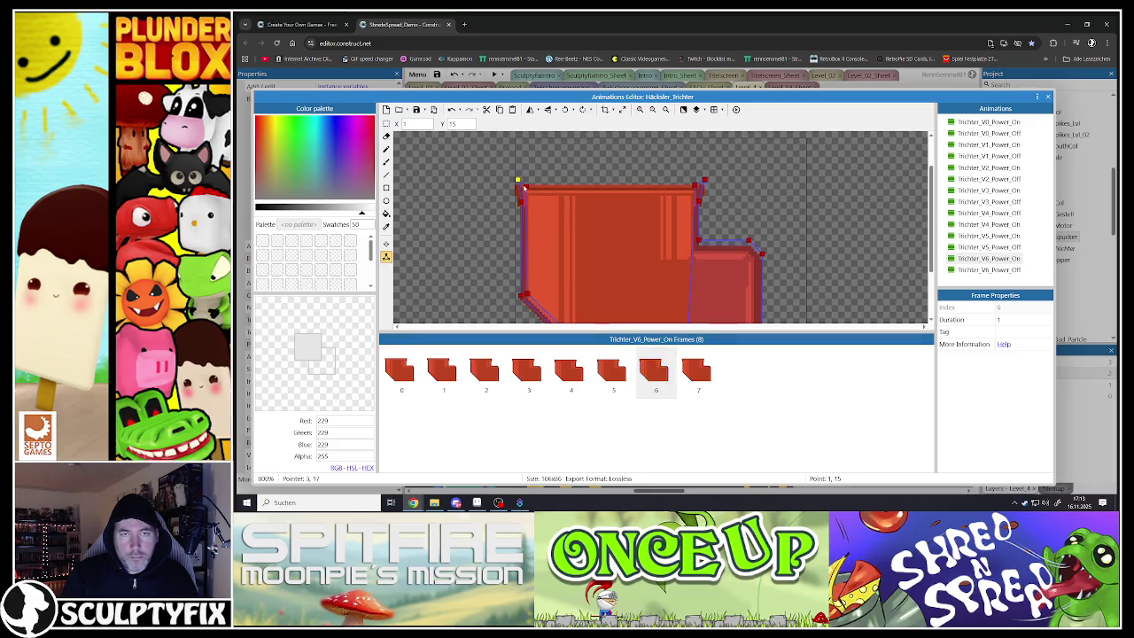
pyautogui.click(703, 181)
pyautogui.click(699, 202)
pyautogui.moveTo(761, 256); pyautogui.dragTo(761, 259)
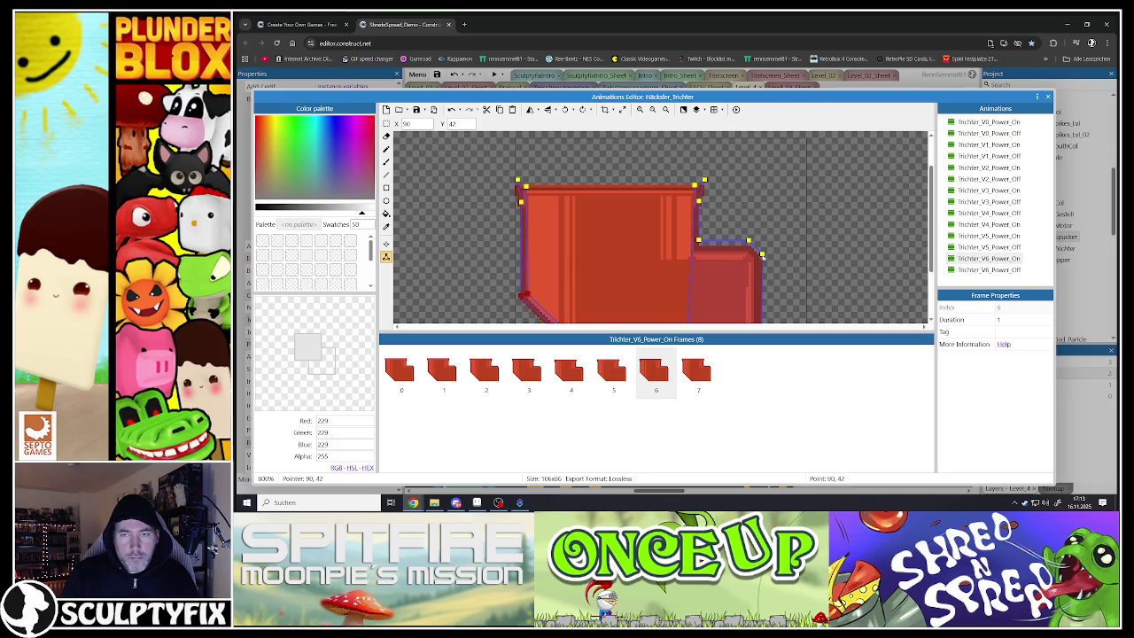
pyautogui.click(730, 232)
# - On frame 7, move the lower-right collision point to 90, 42, then reselect frame 0
pyautogui.click(696, 372)
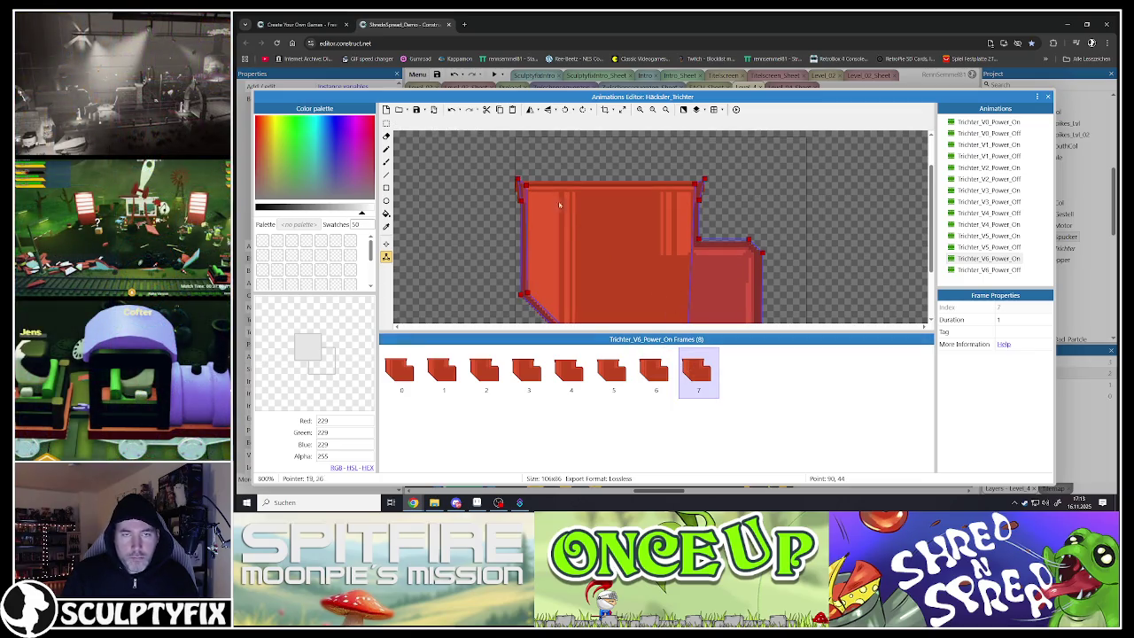
pyautogui.click(518, 181)
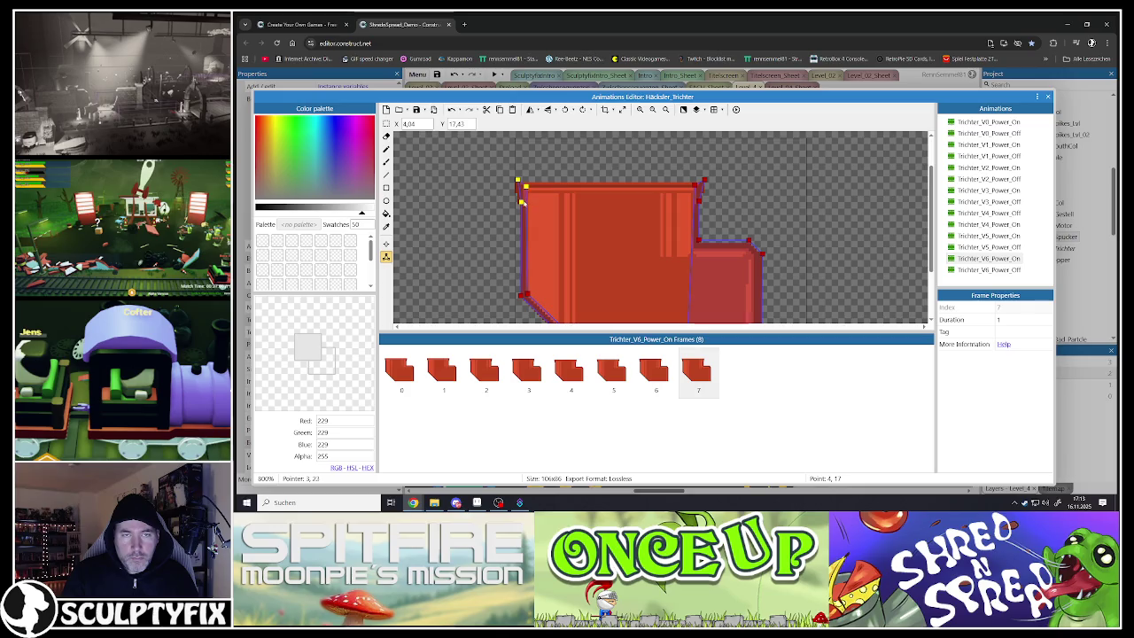
pyautogui.click(694, 186)
pyautogui.click(699, 240)
pyautogui.moveTo(759, 256); pyautogui.dragTo(762, 257)
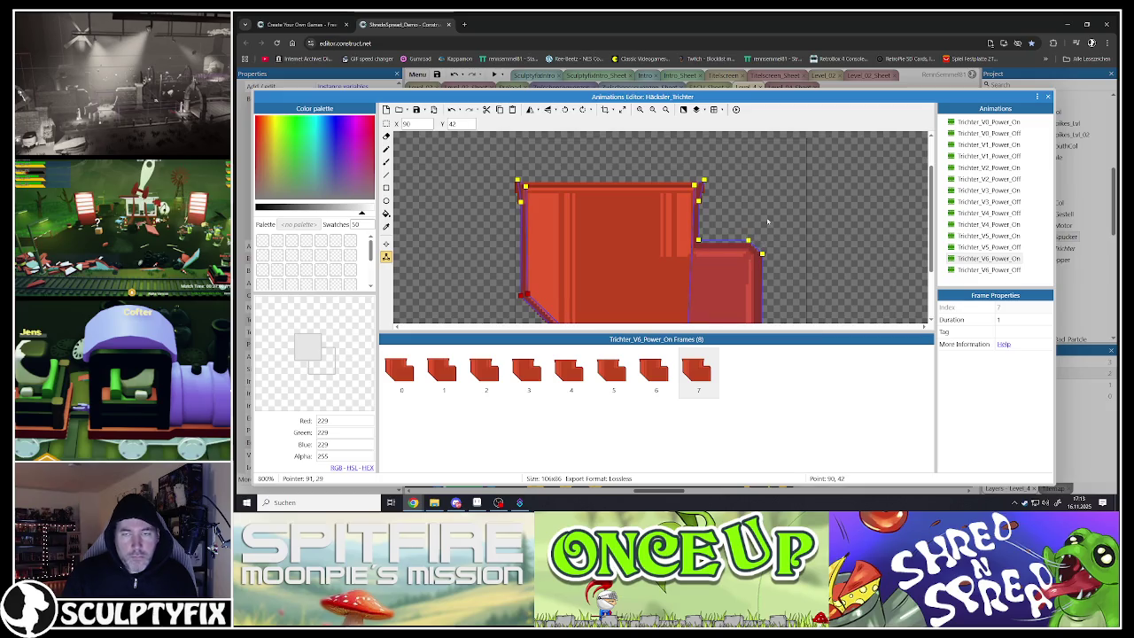
pyautogui.click(766, 217)
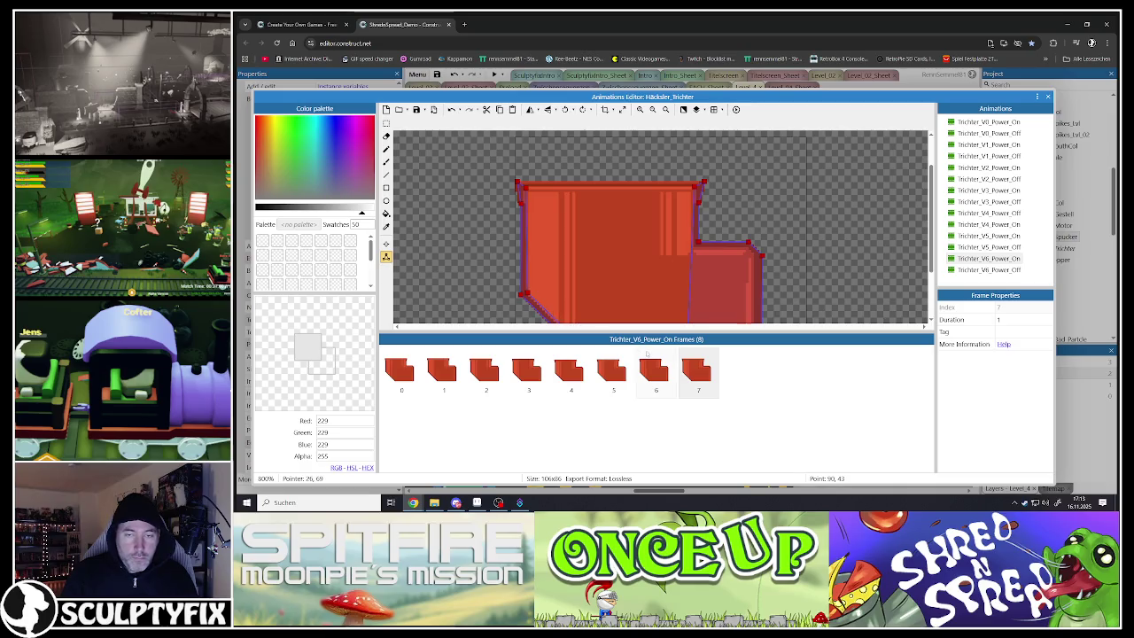
pyautogui.click(400, 371)
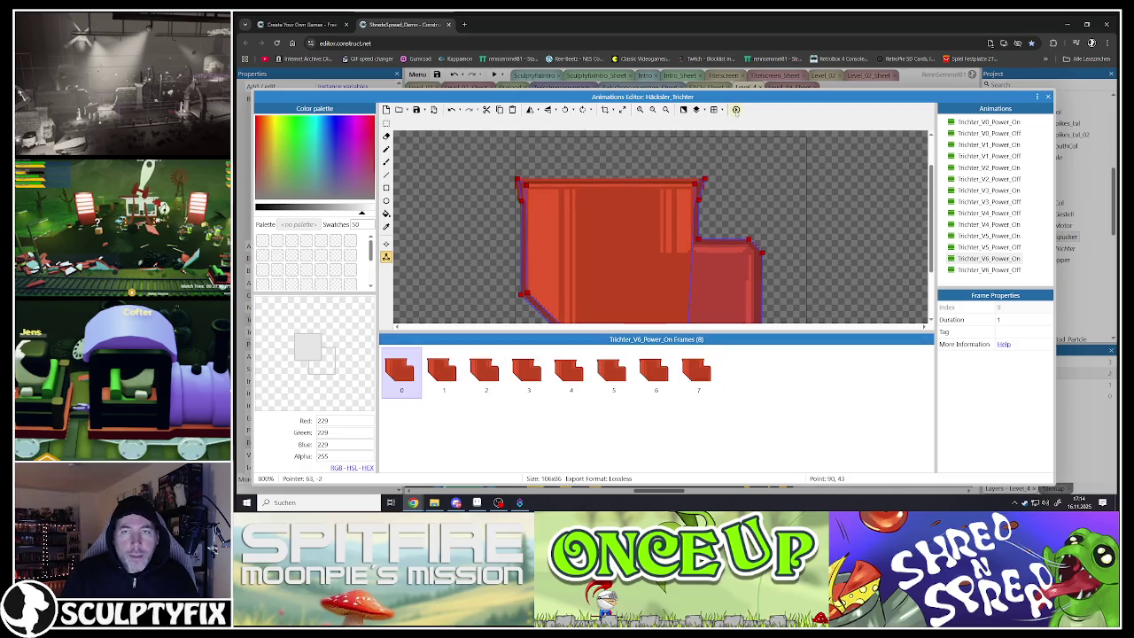
# - Preview Trichter_V6_Power_On and check Image Point 1 in the image points tool
pyautogui.click(735, 109)
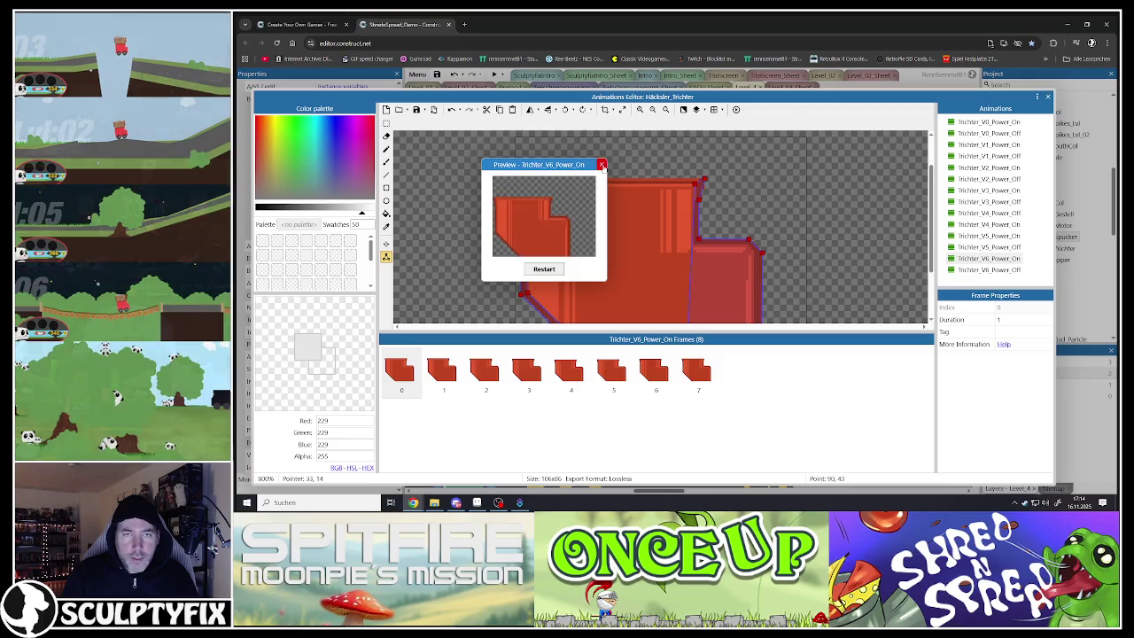
pyautogui.click(601, 164)
pyautogui.click(385, 242)
pyautogui.rightClick(283, 135)
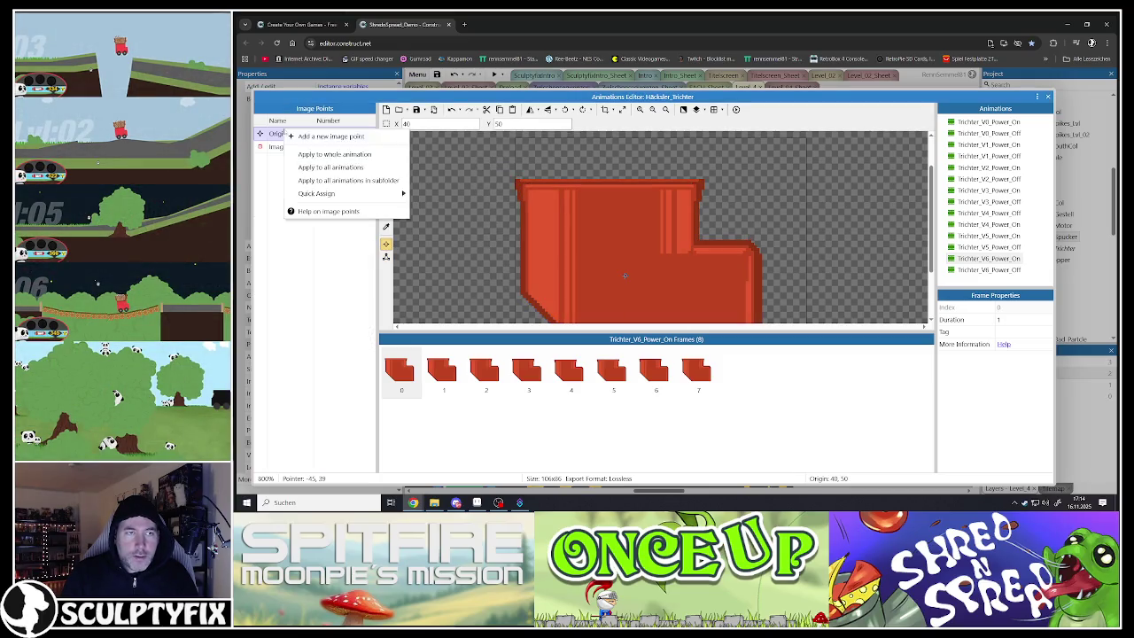
pyautogui.click(284, 162)
pyautogui.click(283, 146)
pyautogui.rightClick(283, 146)
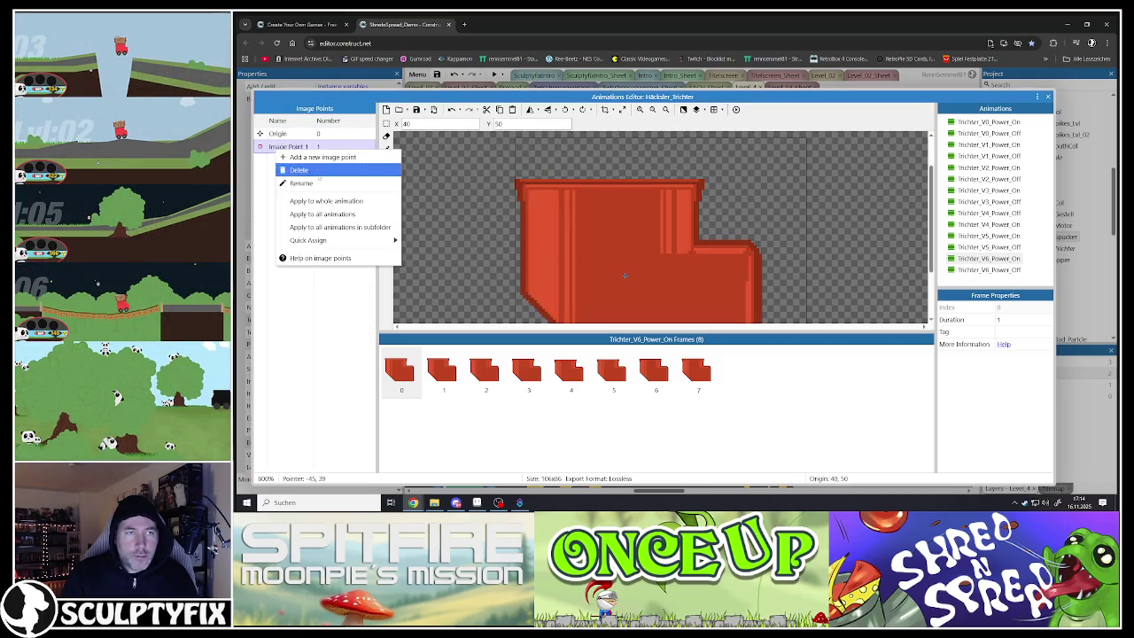
pyautogui.click(302, 200)
pyautogui.click(736, 109)
pyautogui.click(589, 164)
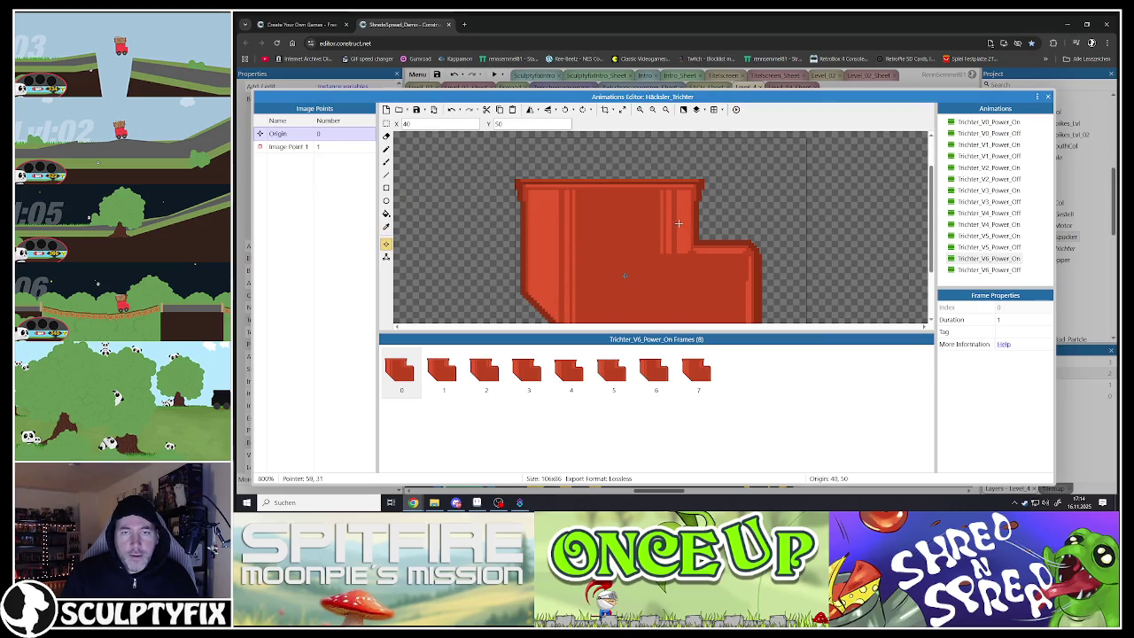
pyautogui.scroll(-2, 678, 226)
# - Paste the angled hopper shape as a second frame of Trichter_V6_Power_Off and compare it with the square frame
pyautogui.click(405, 378)
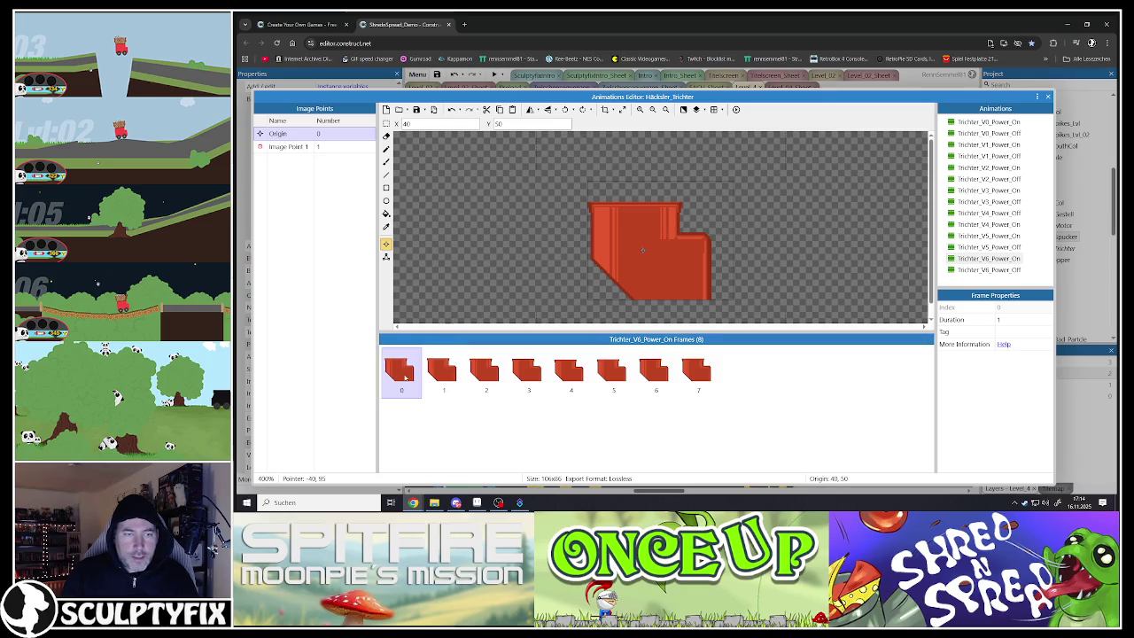
pyautogui.click(988, 269)
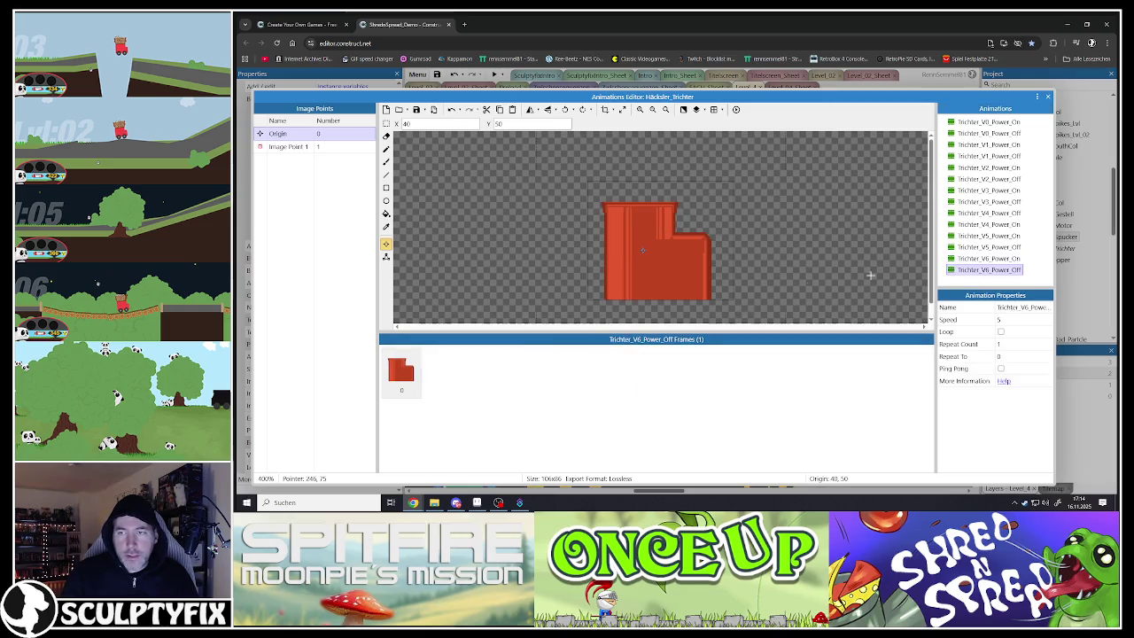
pyautogui.click(437, 370)
pyautogui.hotkey('ctrl', 'v')
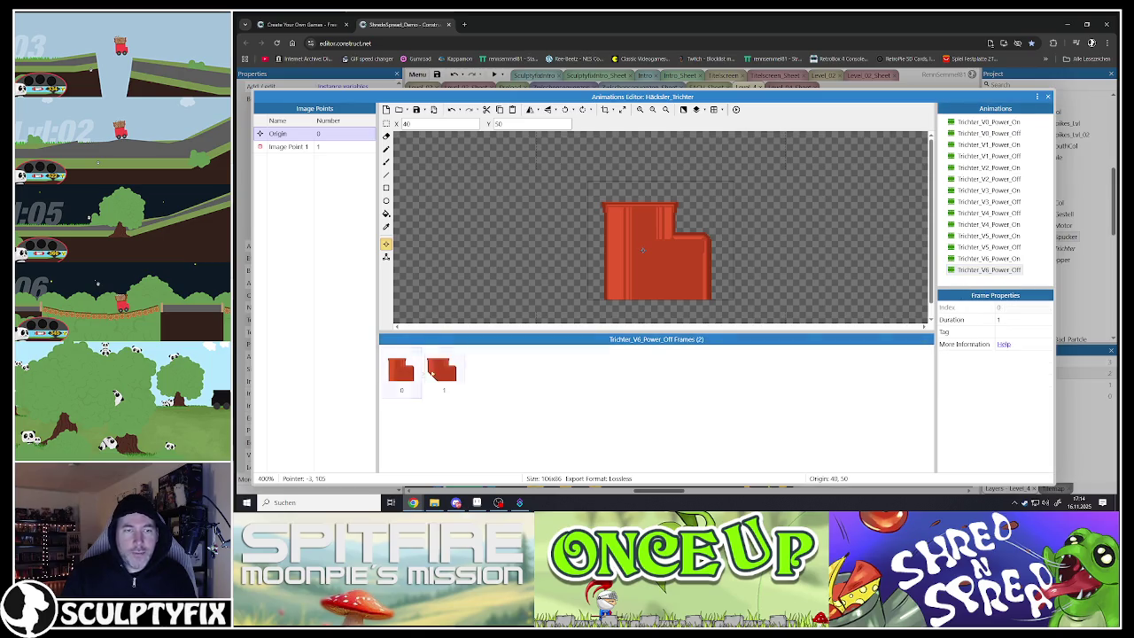
pyautogui.click(445, 372)
pyautogui.click(400, 371)
pyautogui.click(440, 372)
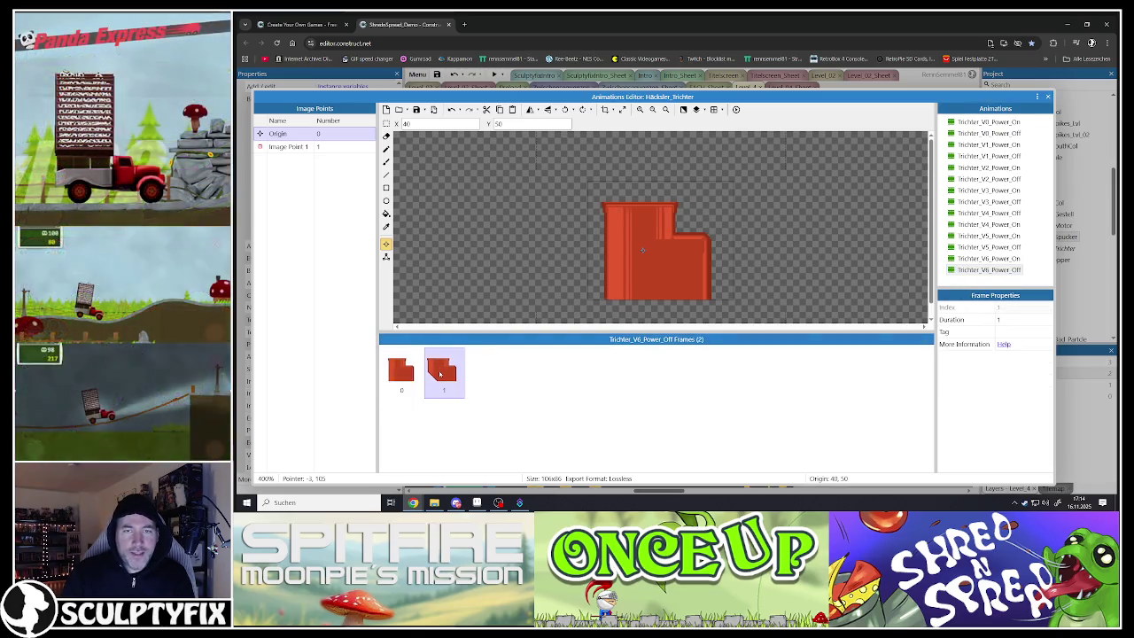
pyautogui.click(401, 370)
pyautogui.click(441, 372)
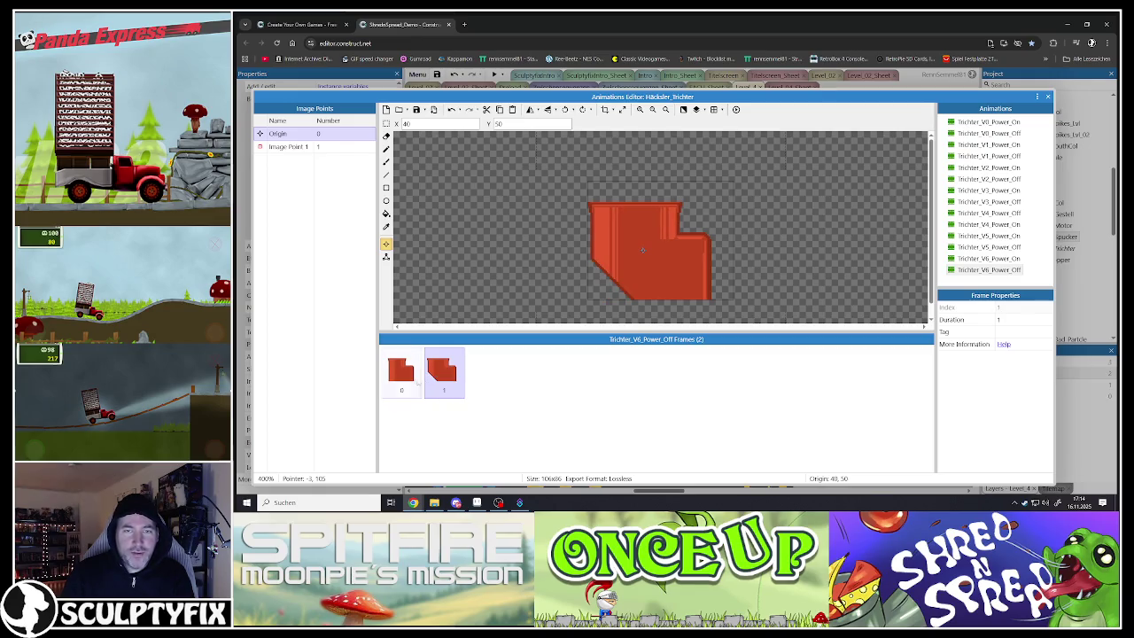
# - Delete the square first frame and close the Animations Editor
pyautogui.click(400, 373)
pyautogui.press('Delete')
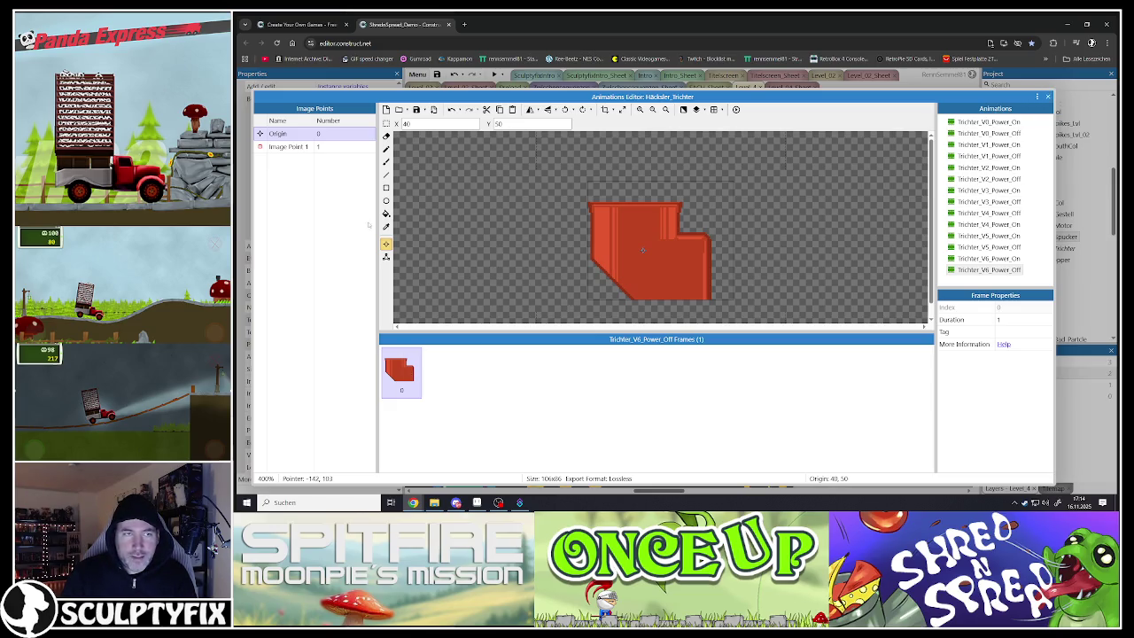
pyautogui.click(385, 256)
pyautogui.click(385, 244)
pyautogui.click(1047, 97)
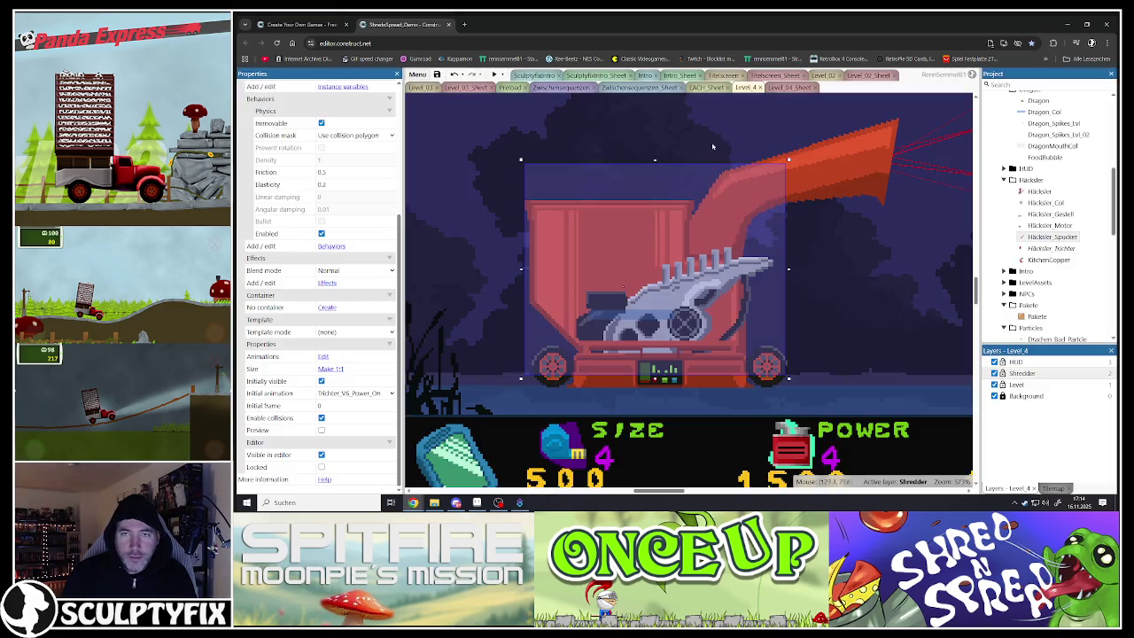
# - Set the shredder's Initial animation to Trichter_V4_Power_Off in Properties
pyautogui.click(354, 393)
pyautogui.click(351, 325)
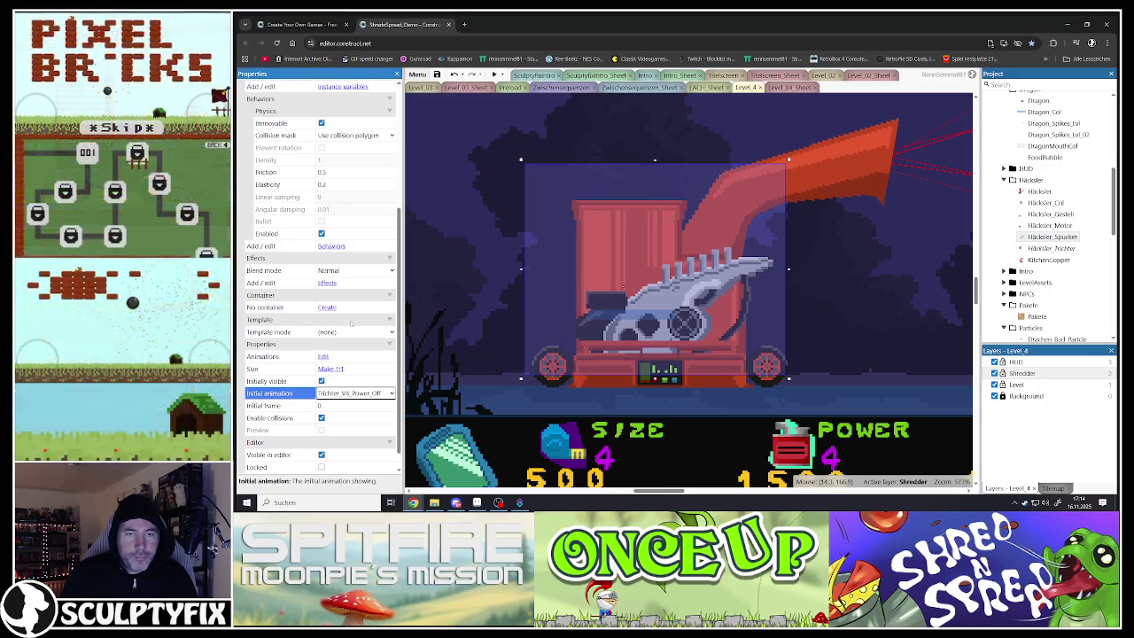
pyautogui.scroll(-6, 719, 330)
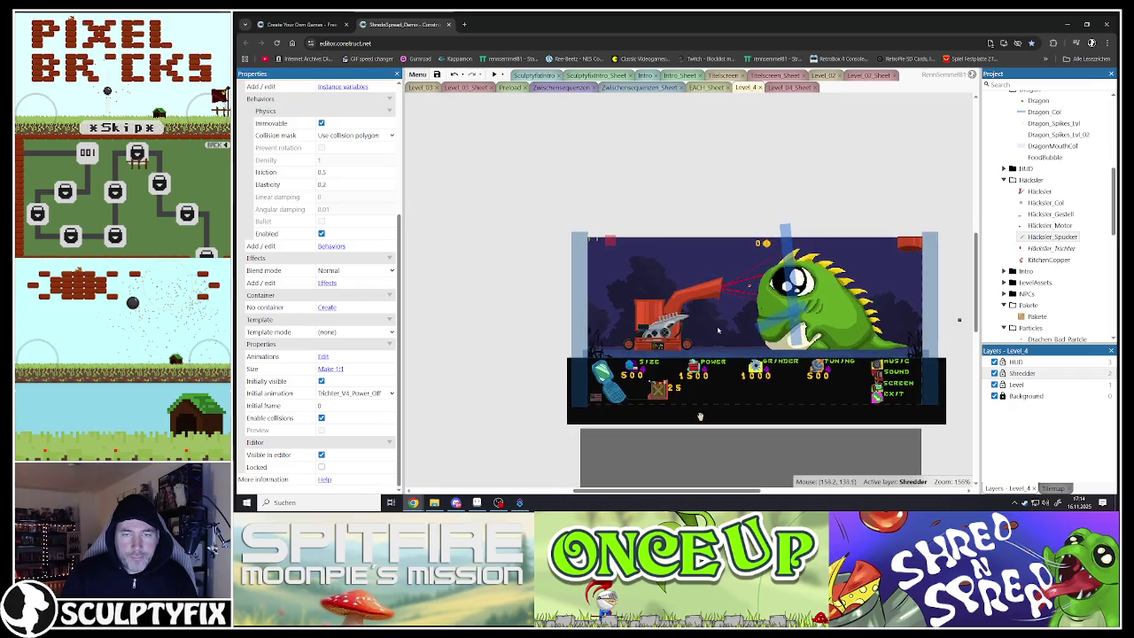
pyautogui.scroll(3, 719, 330)
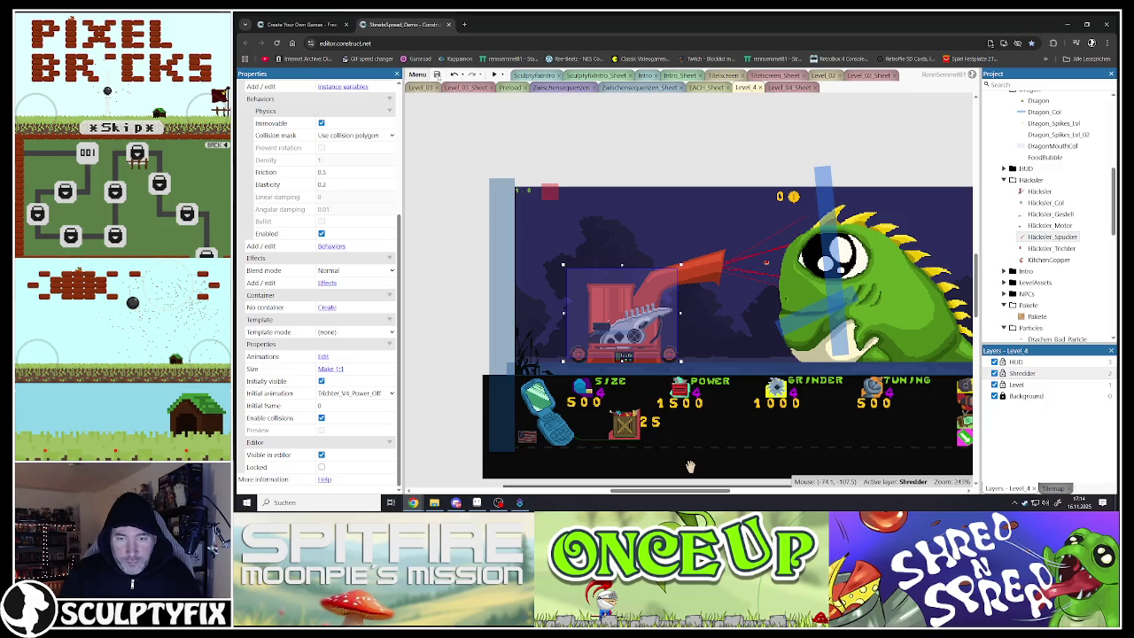
# - Run a preview of Level_4 and enlarge it to fill the screen
pyautogui.click(630, 113)
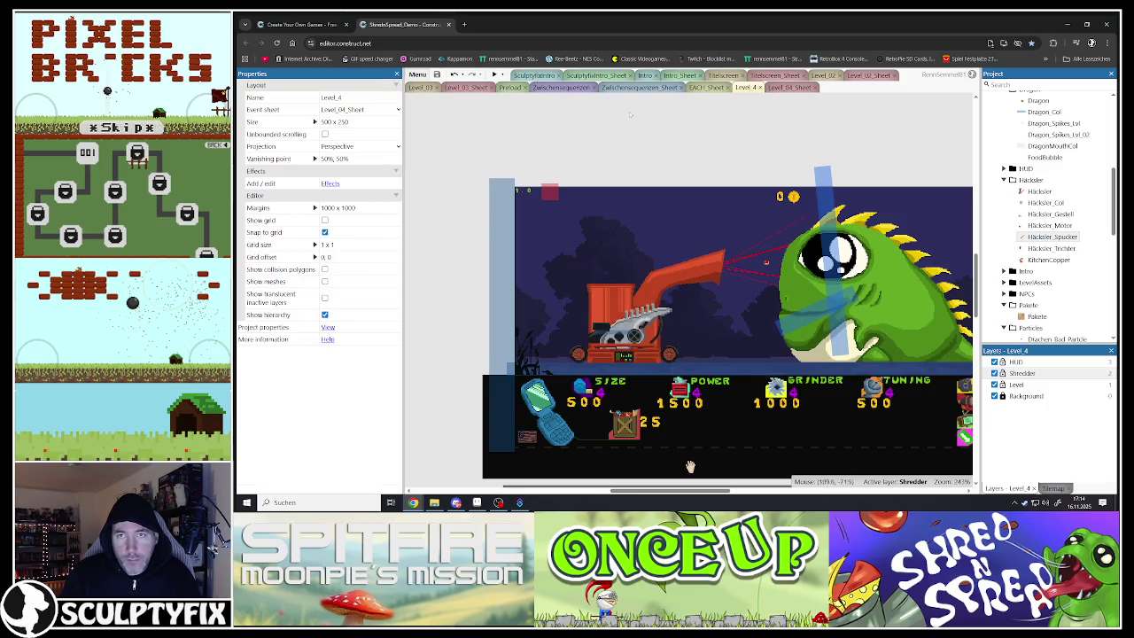
pyautogui.click(494, 75)
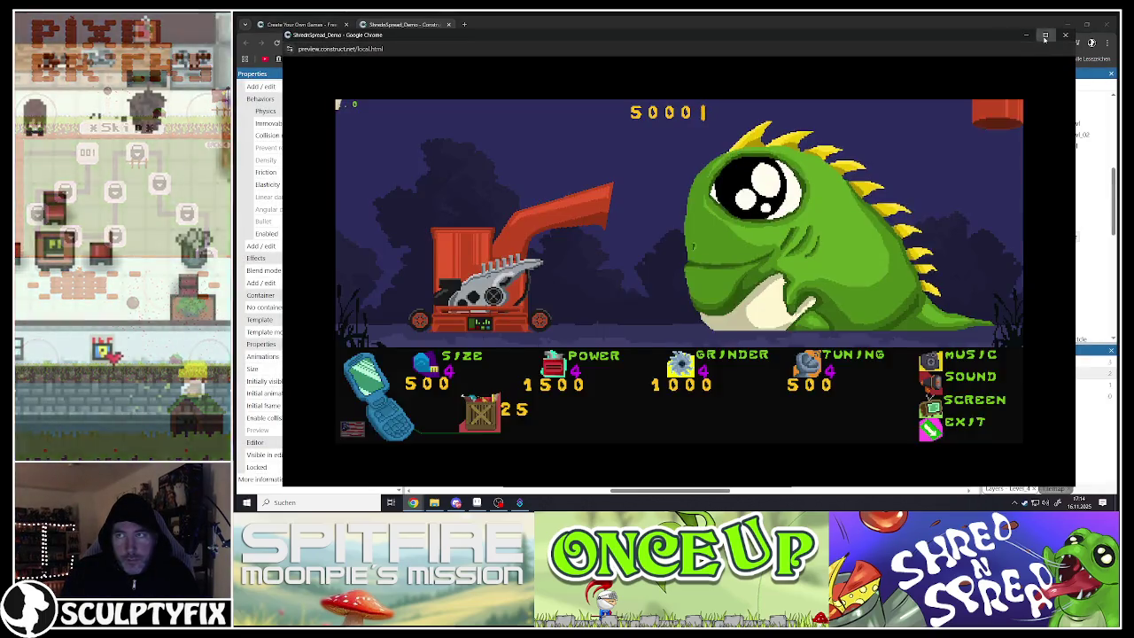
pyautogui.click(1044, 36)
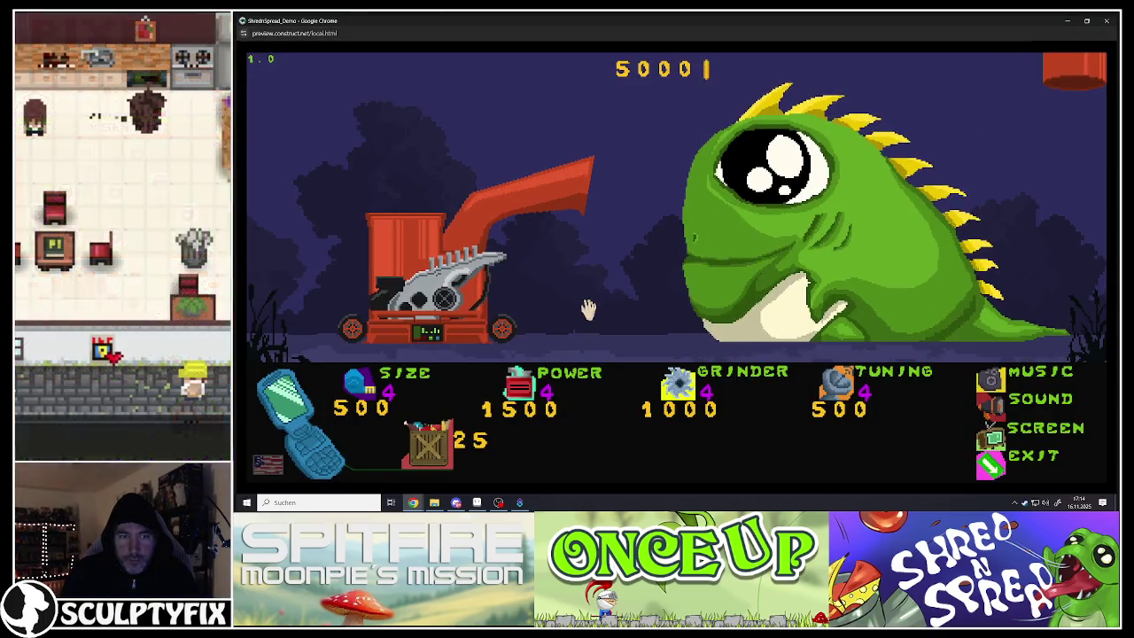
# - Raise SIZE to 6 and POWER, GRINDER and TUNING to 5, then drop crates
pyautogui.click(354, 400)
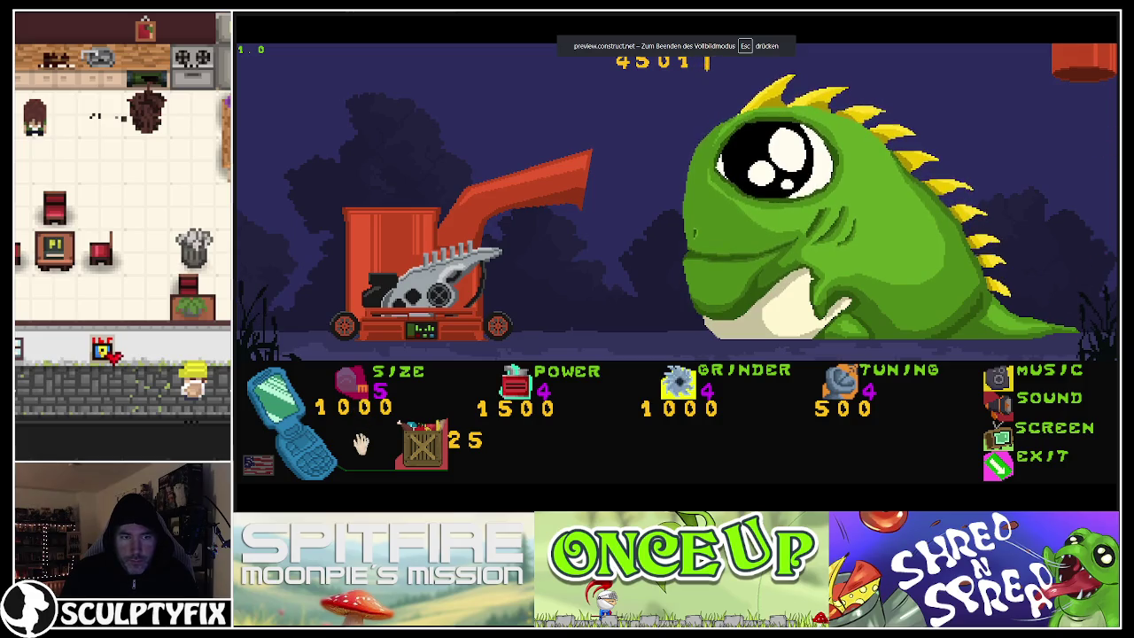
pyautogui.click(350, 387)
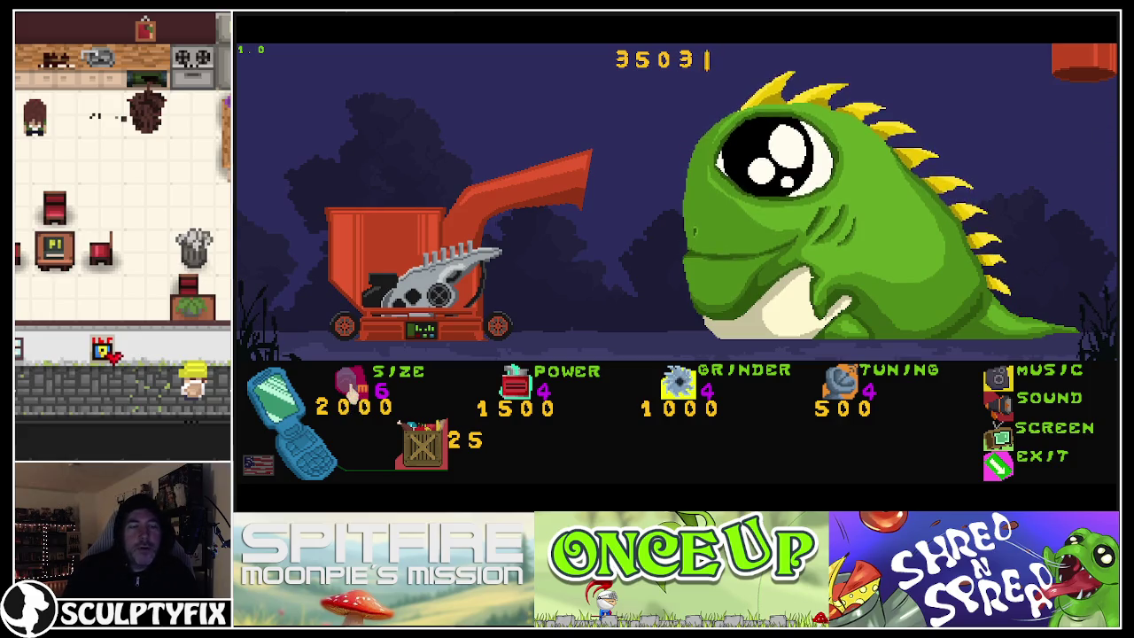
pyautogui.click(514, 390)
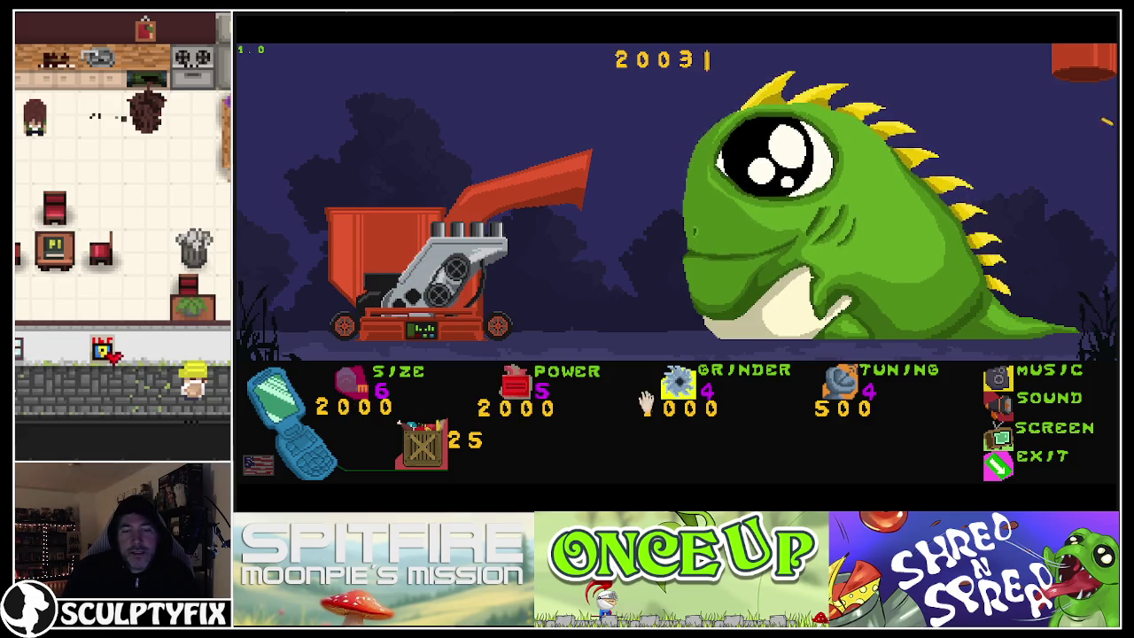
pyautogui.click(674, 390)
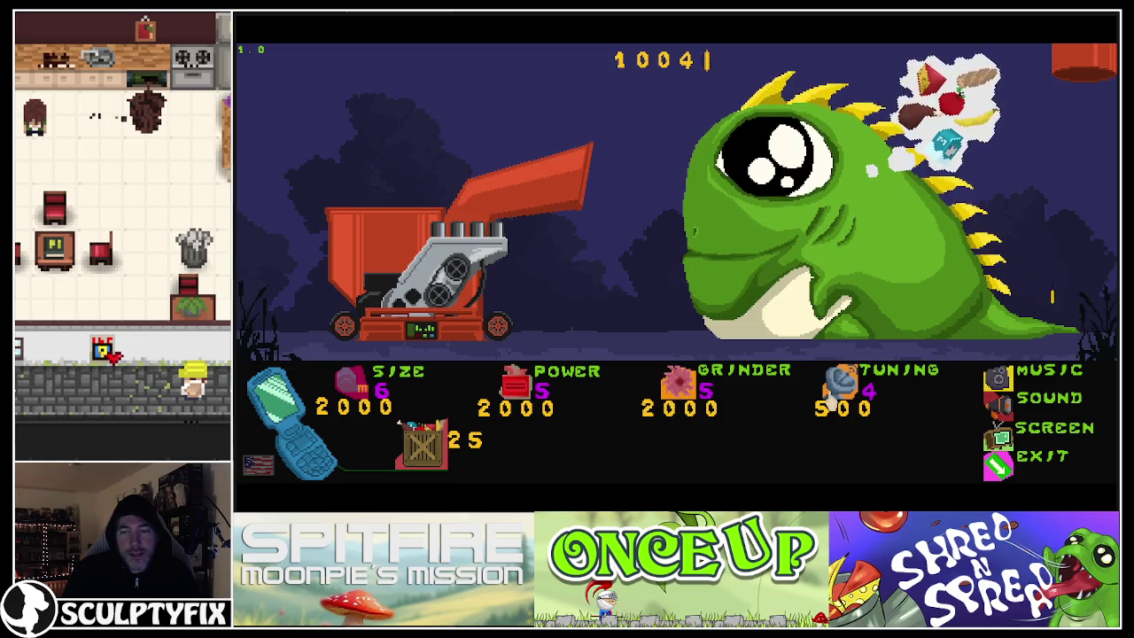
pyautogui.click(833, 398)
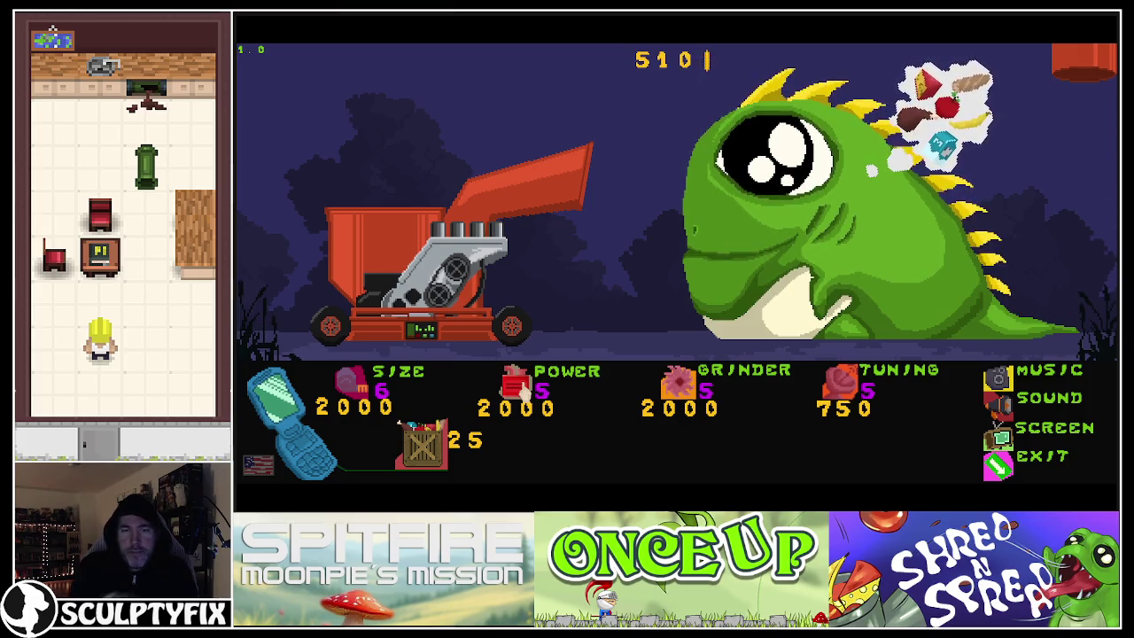
pyautogui.click(452, 445)
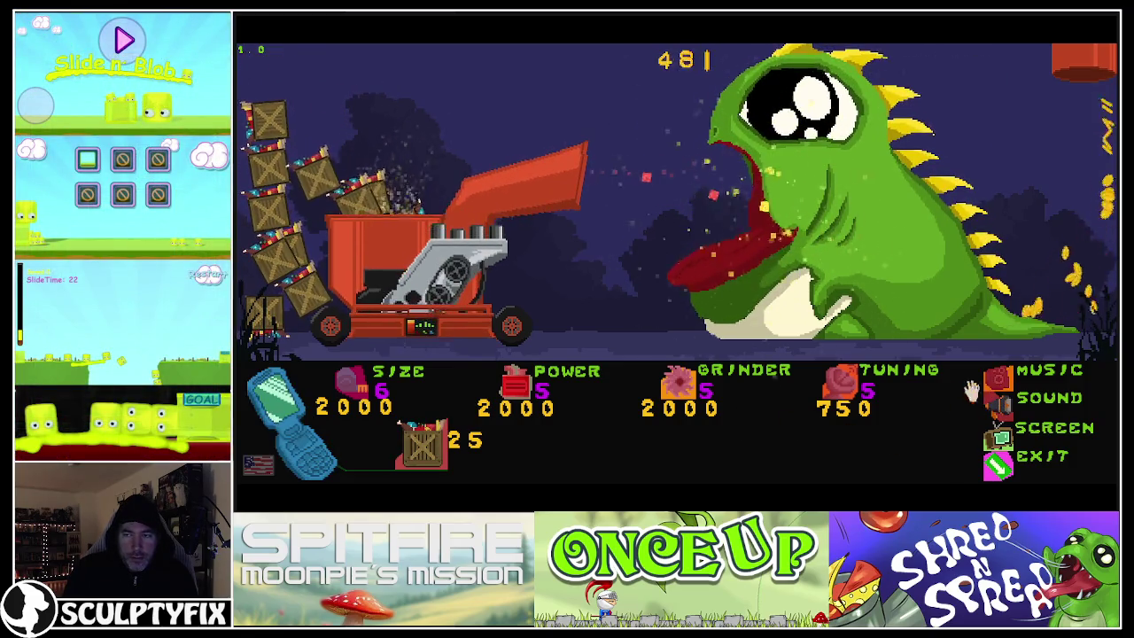
# - Buy 23 more crates with the crate button so they pile up and feed the shredder
pyautogui.click(425, 447)
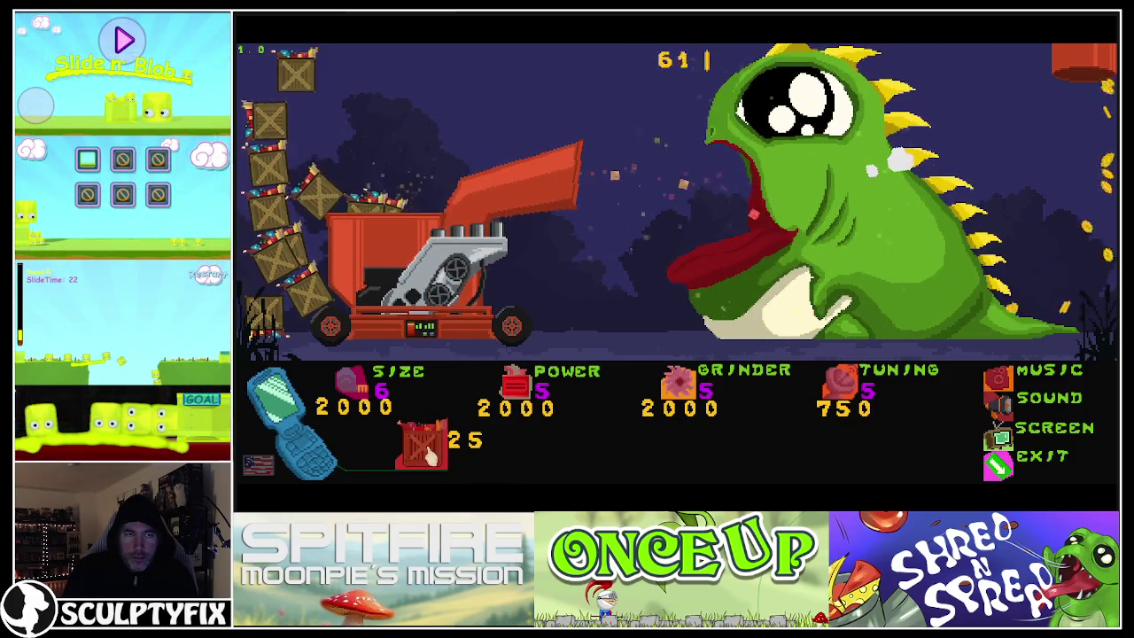
pyautogui.click(430, 453)
pyautogui.click(430, 453)
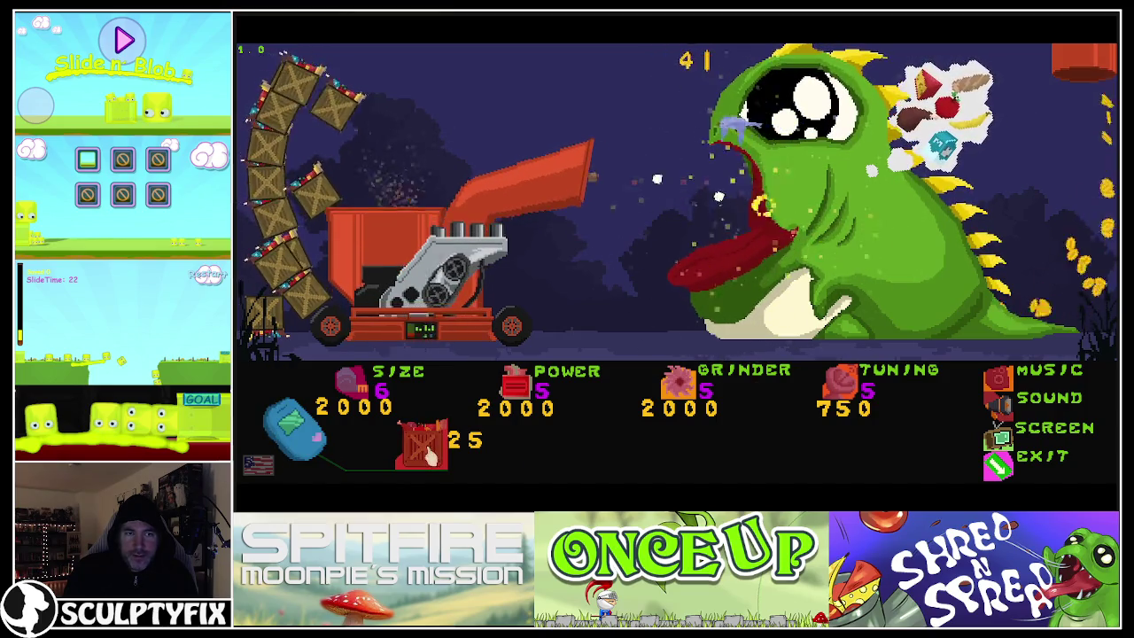
pyautogui.click(429, 454)
pyautogui.click(430, 454)
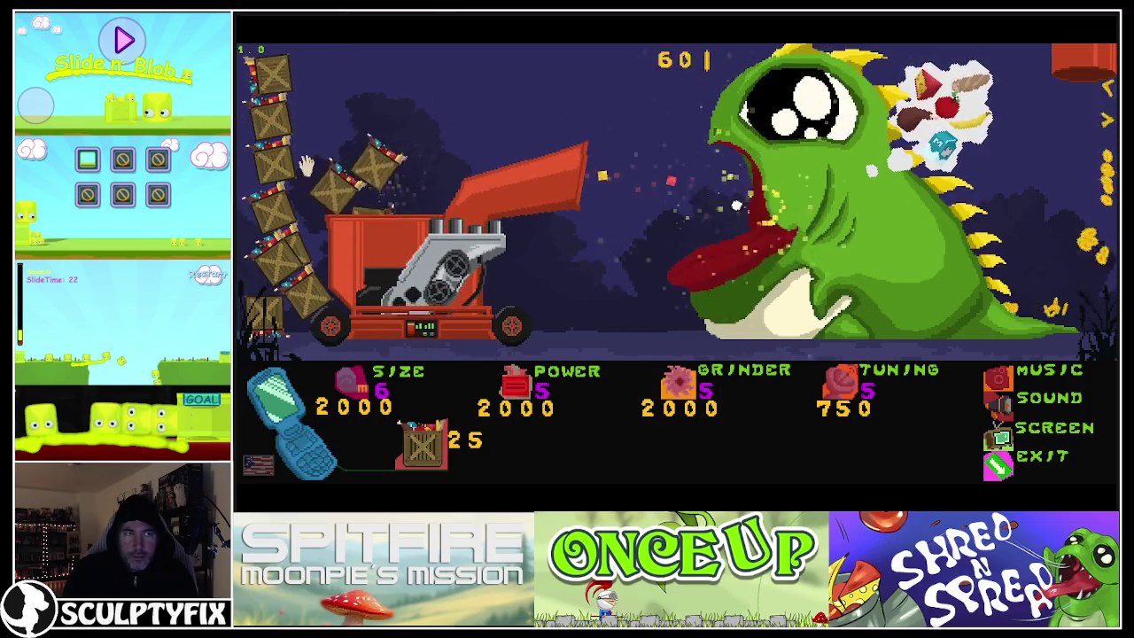
pyautogui.click(429, 453)
pyautogui.click(430, 454)
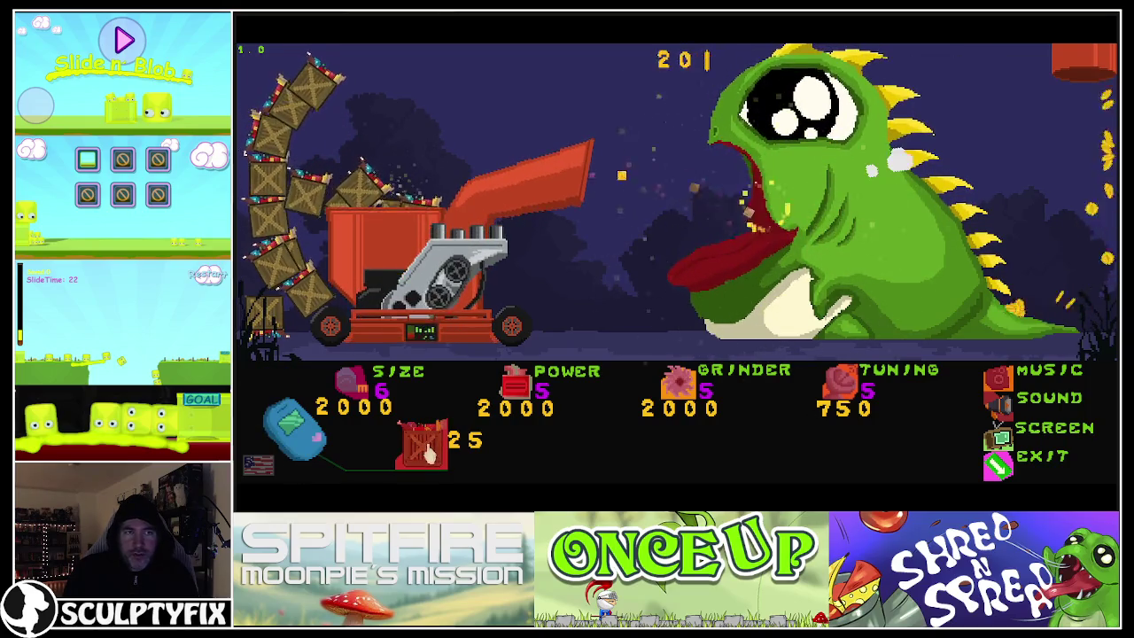
pyautogui.click(426, 452)
pyautogui.click(425, 452)
pyautogui.click(425, 452)
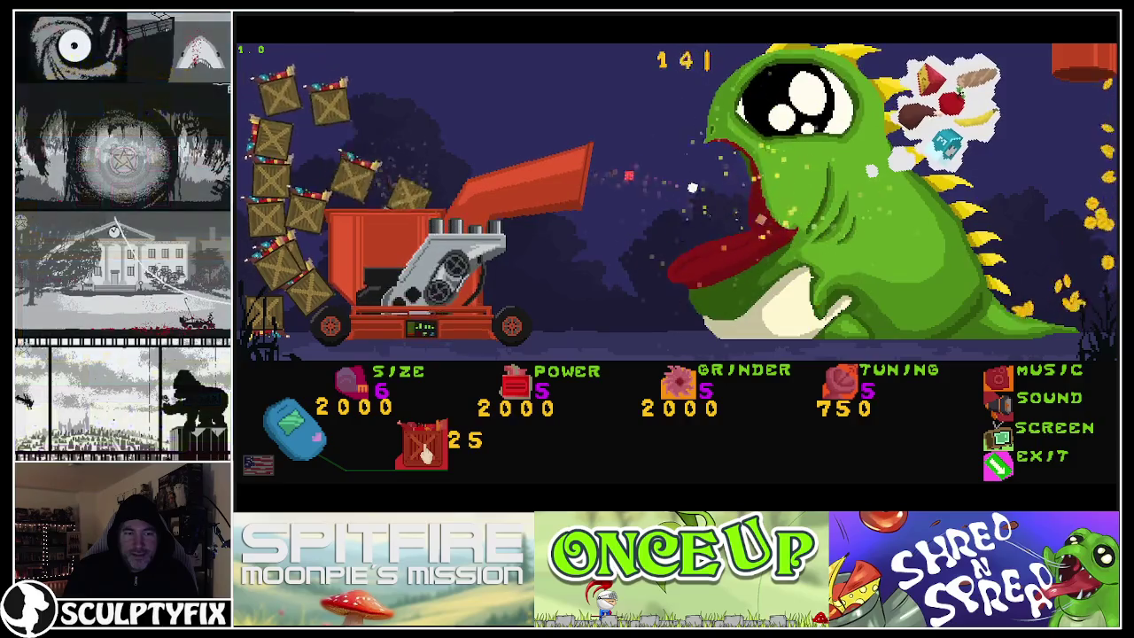
pyautogui.click(424, 453)
pyautogui.click(424, 451)
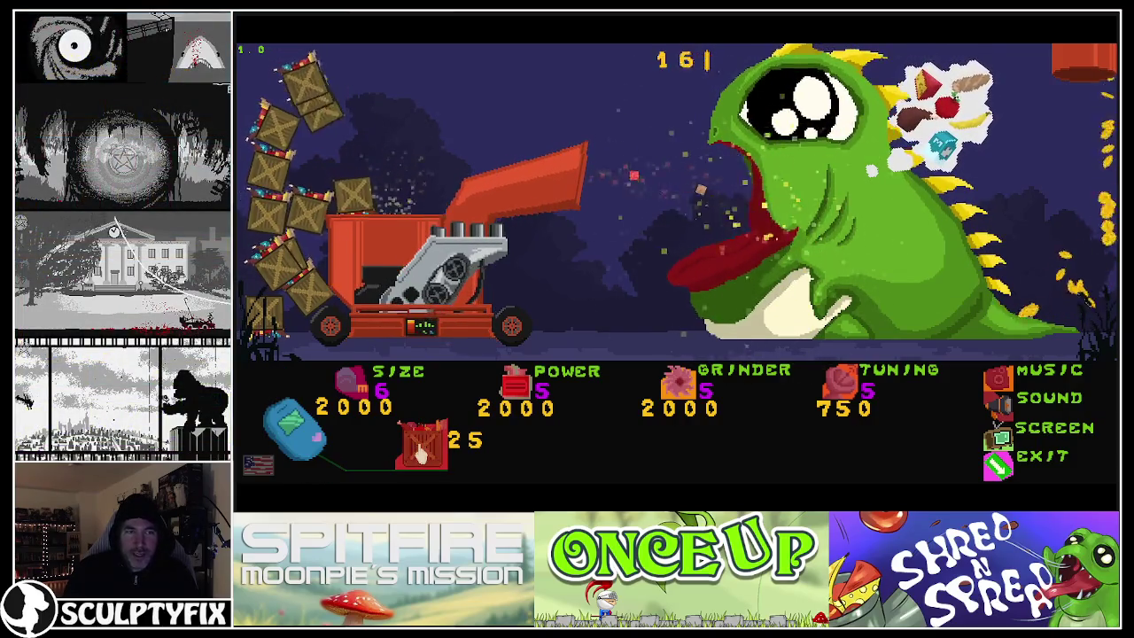
pyautogui.click(421, 452)
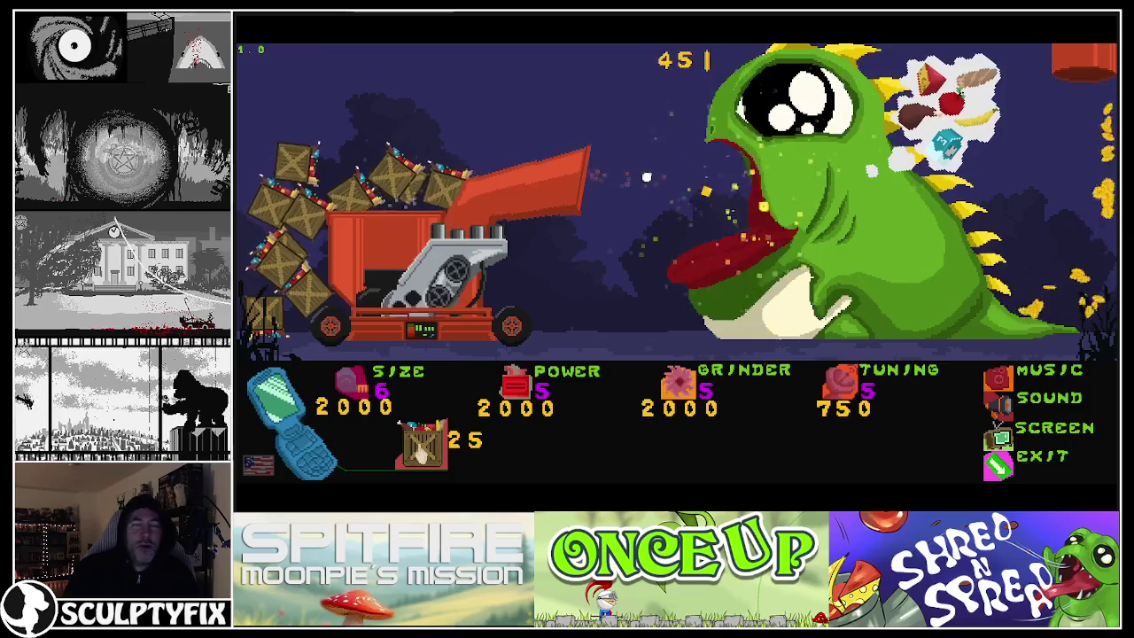
pyautogui.click(421, 451)
pyautogui.click(420, 452)
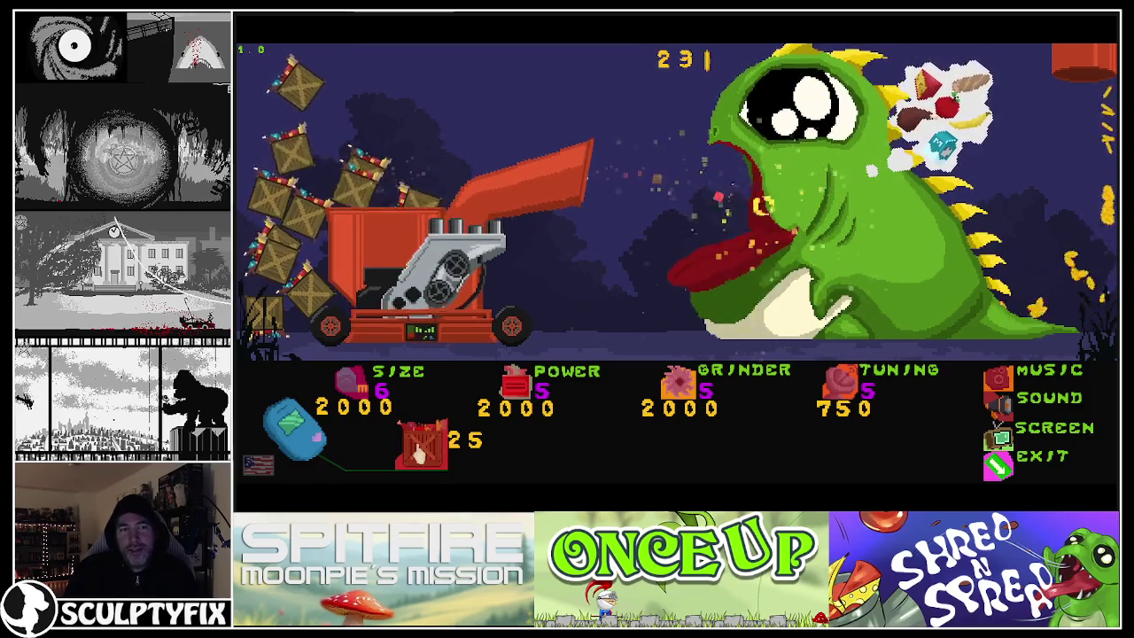
pyautogui.click(418, 450)
pyautogui.click(421, 452)
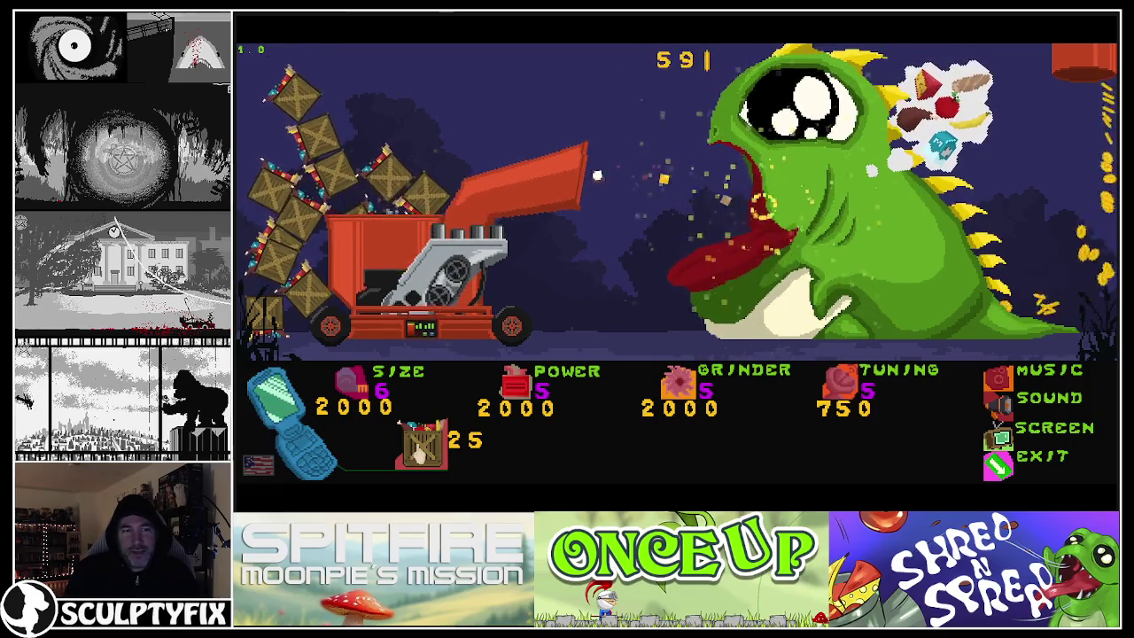
pyautogui.click(422, 454)
pyautogui.click(421, 454)
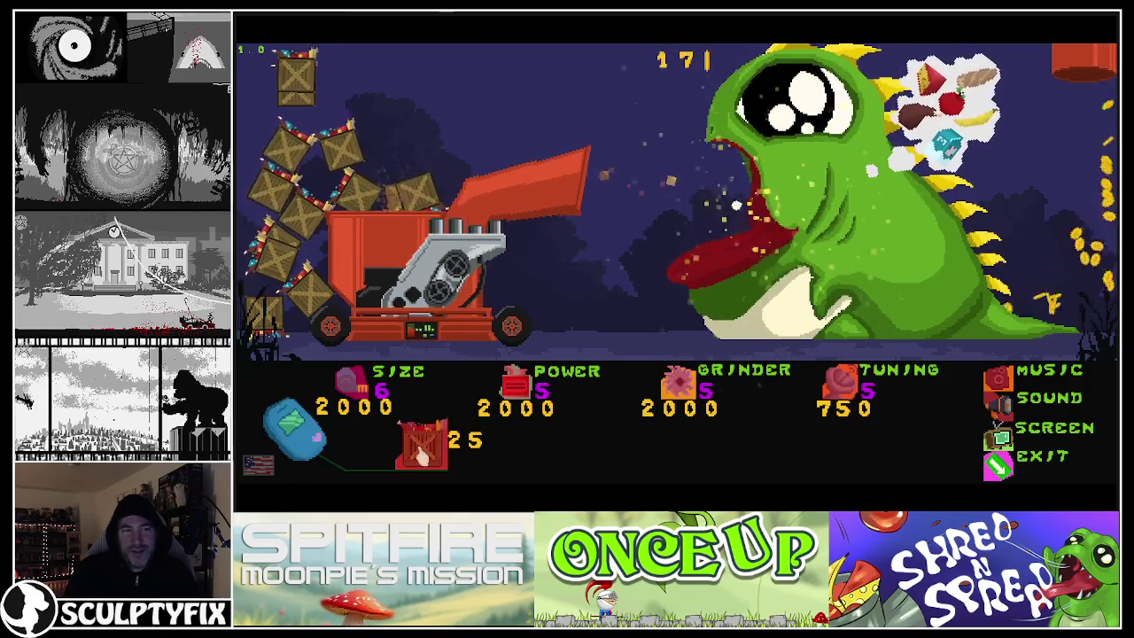
pyautogui.click(422, 453)
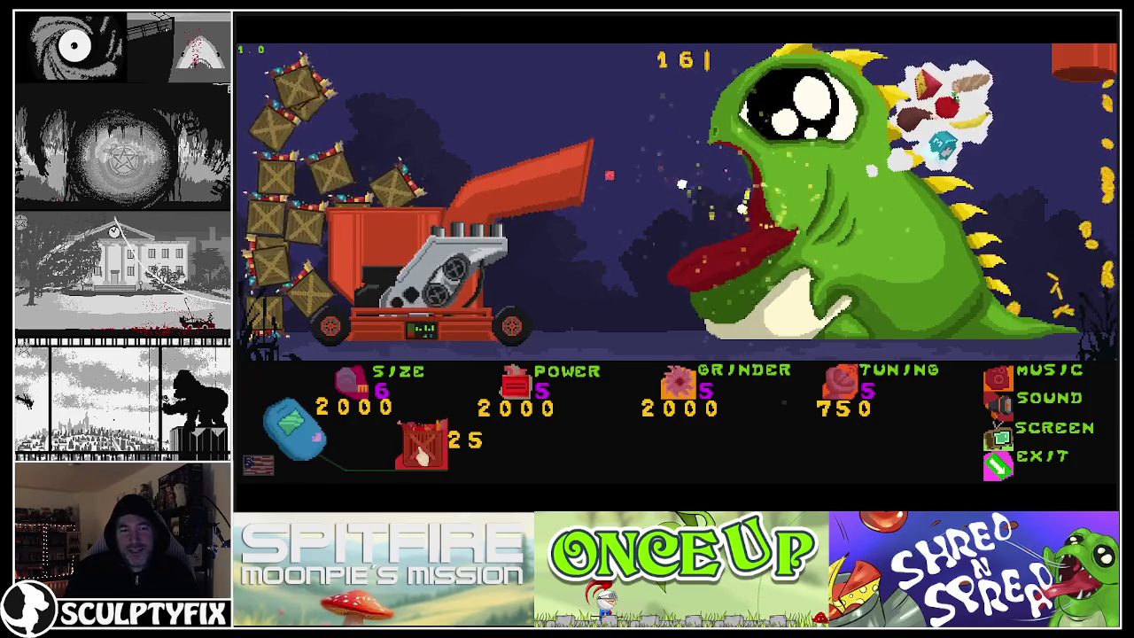
pyautogui.click(421, 454)
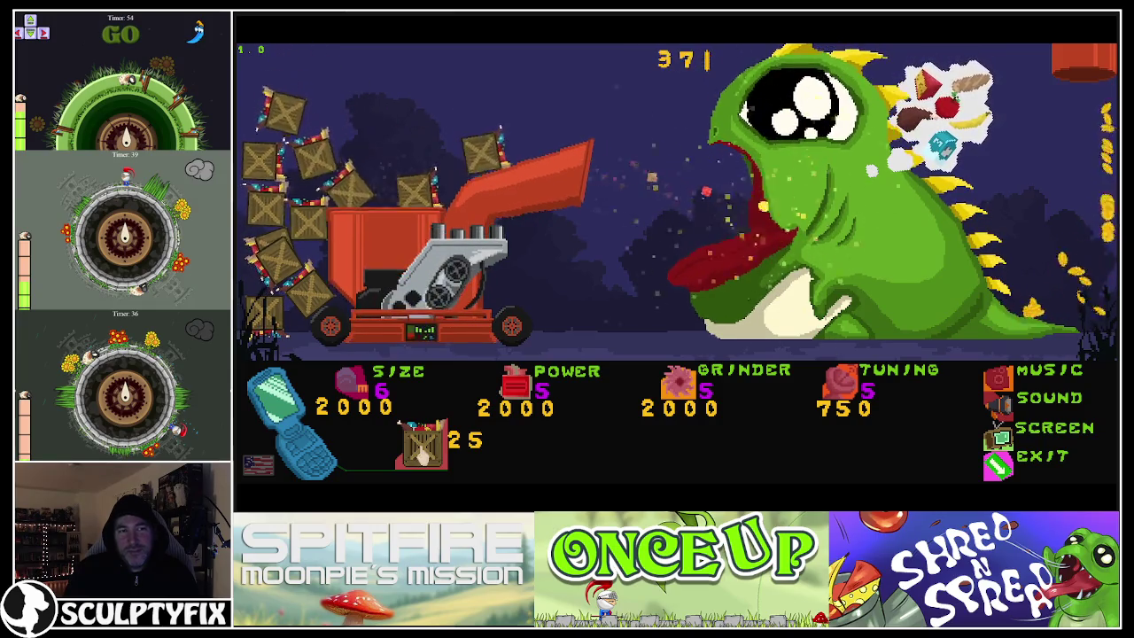
pyautogui.click(421, 453)
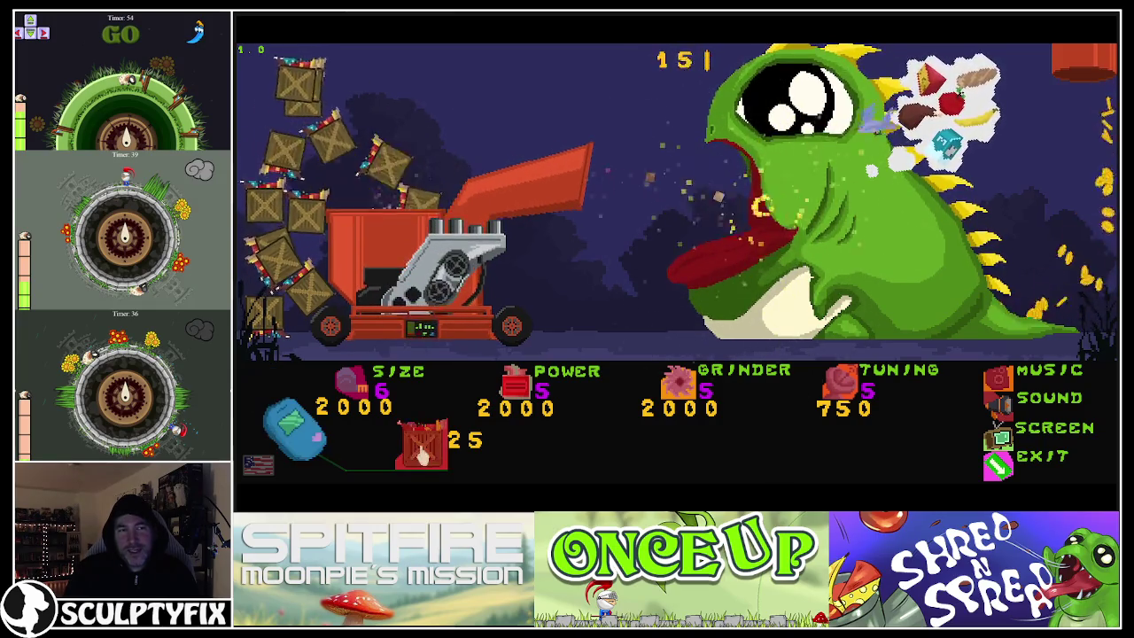
pyautogui.click(422, 454)
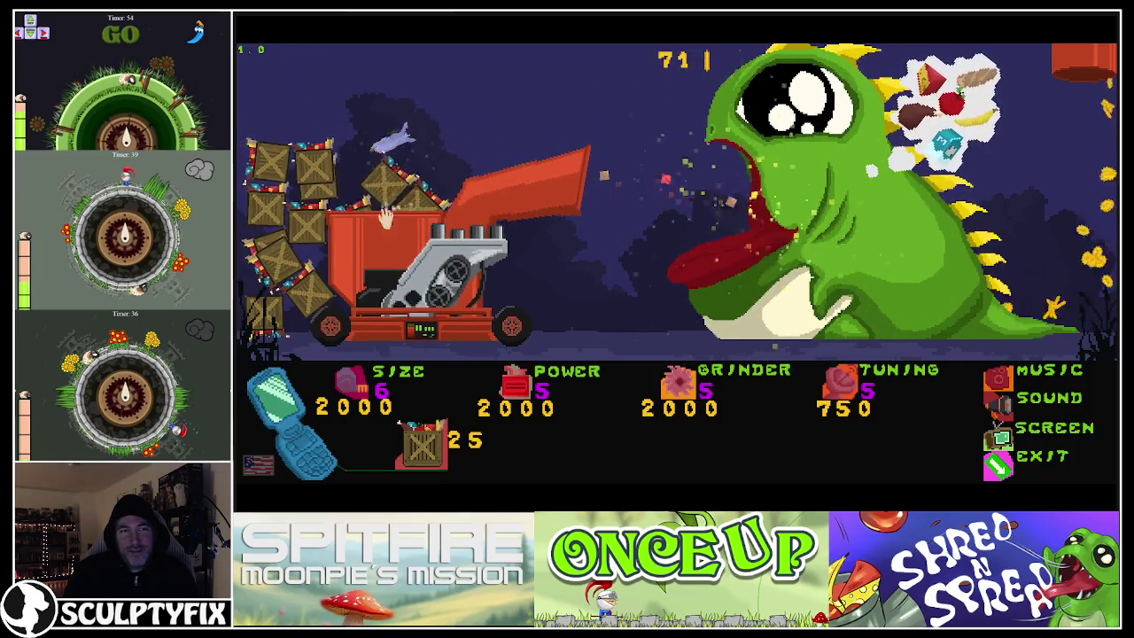
pyautogui.click(421, 447)
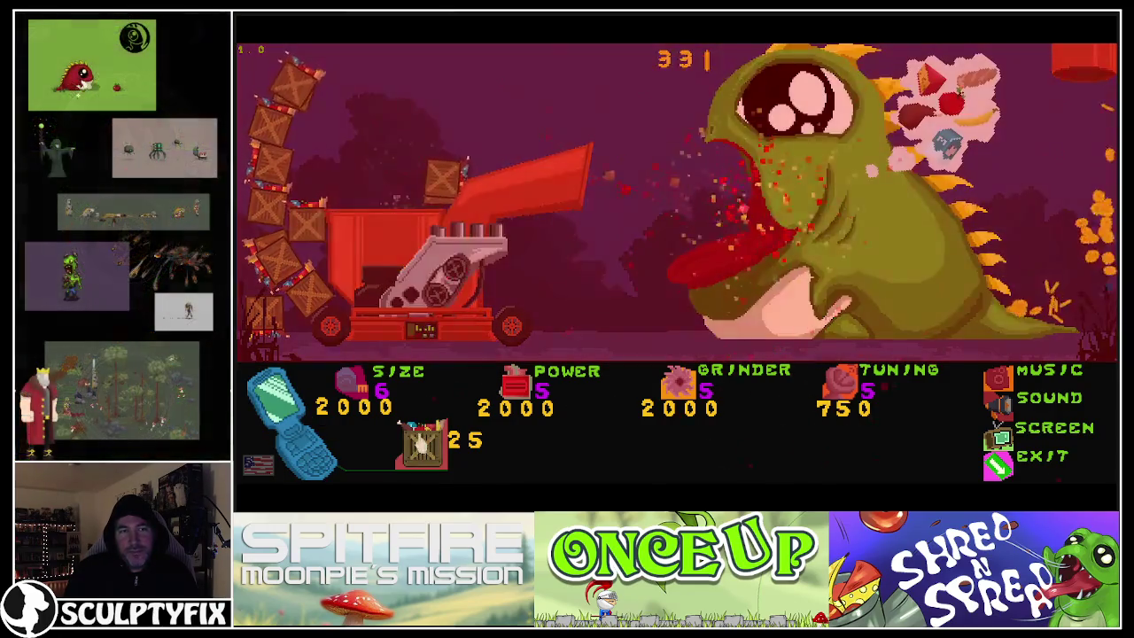
# - Buy 16 more crates to stack beside the grinder, then close the preview with Ctrl+W
pyautogui.click(422, 447)
pyautogui.click(422, 448)
pyautogui.click(419, 441)
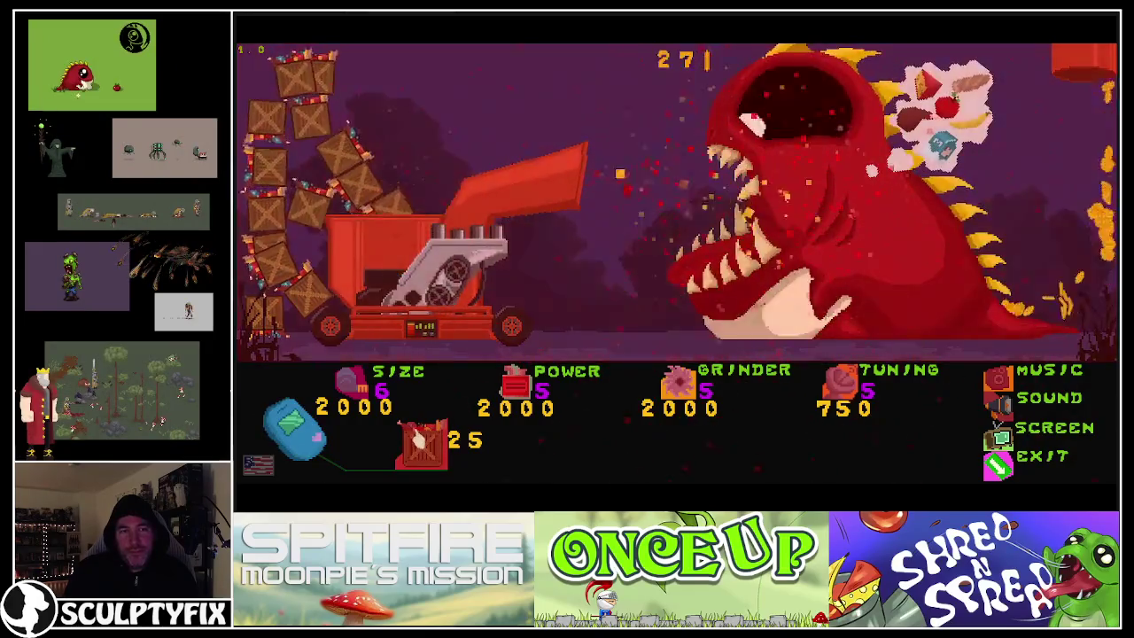
pyautogui.click(418, 441)
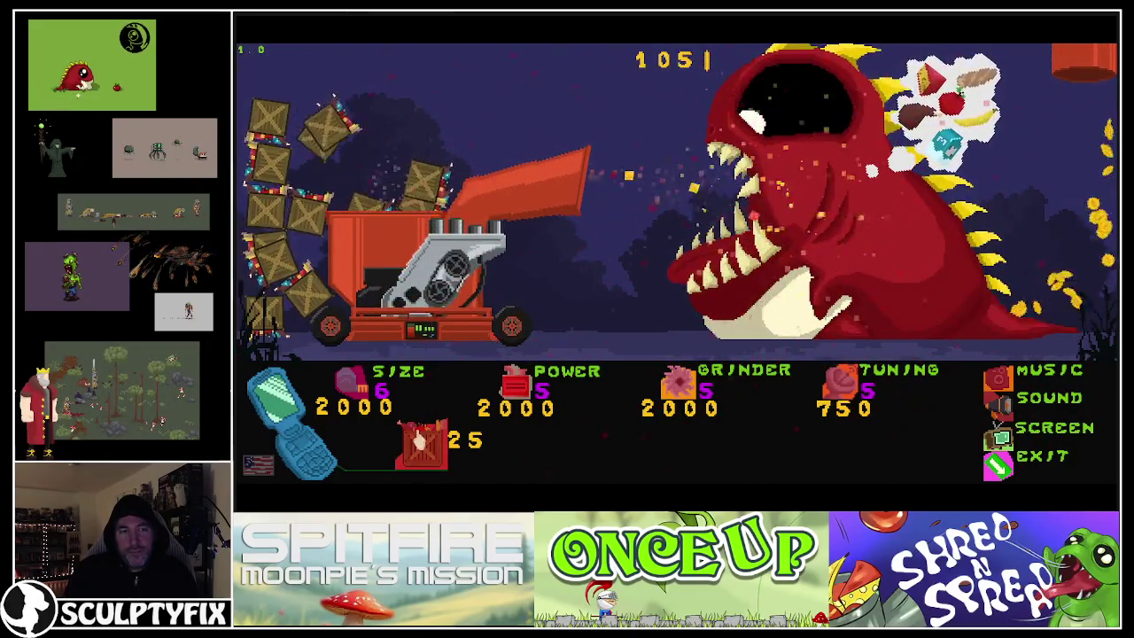
pyautogui.click(419, 440)
pyautogui.click(418, 440)
pyautogui.click(418, 440)
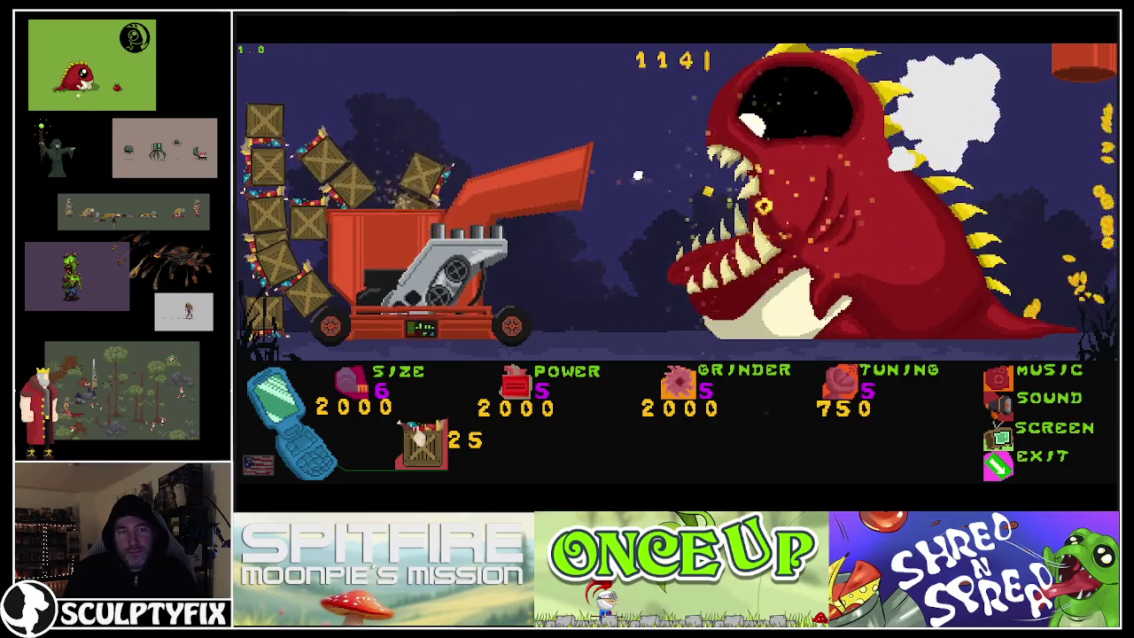
pyautogui.click(418, 438)
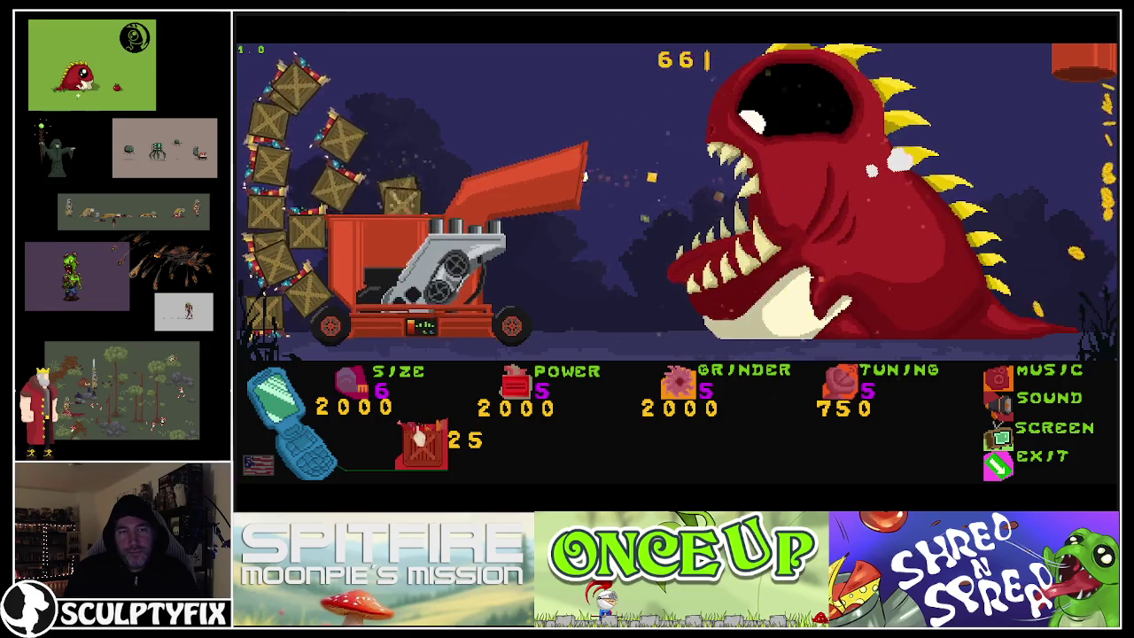
pyautogui.click(418, 437)
pyautogui.click(420, 436)
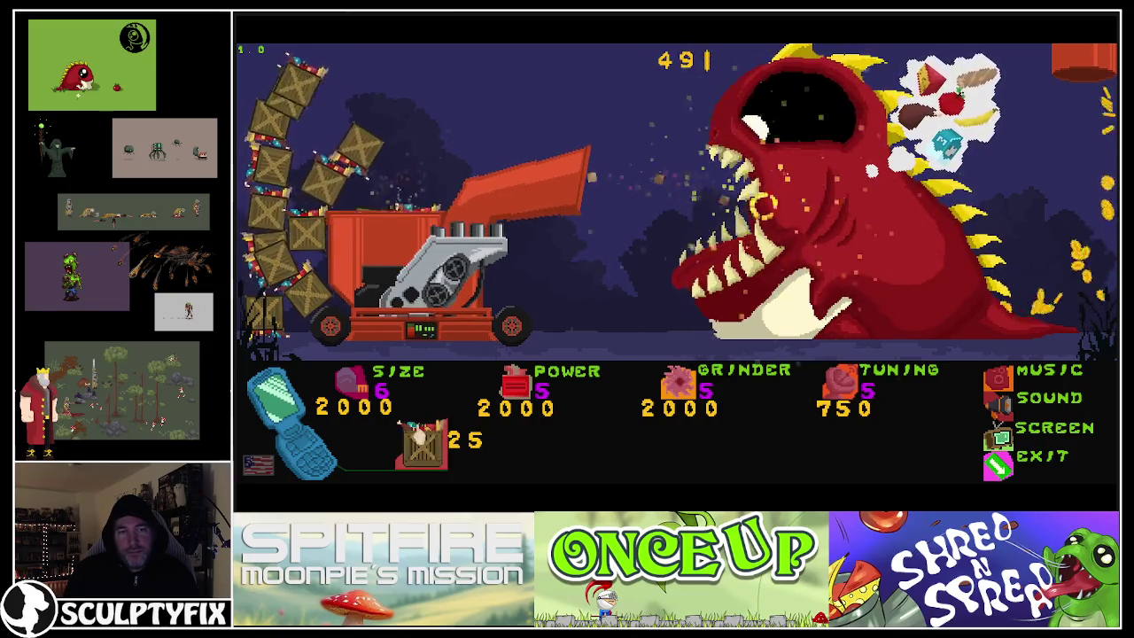
pyautogui.click(418, 435)
pyautogui.click(418, 436)
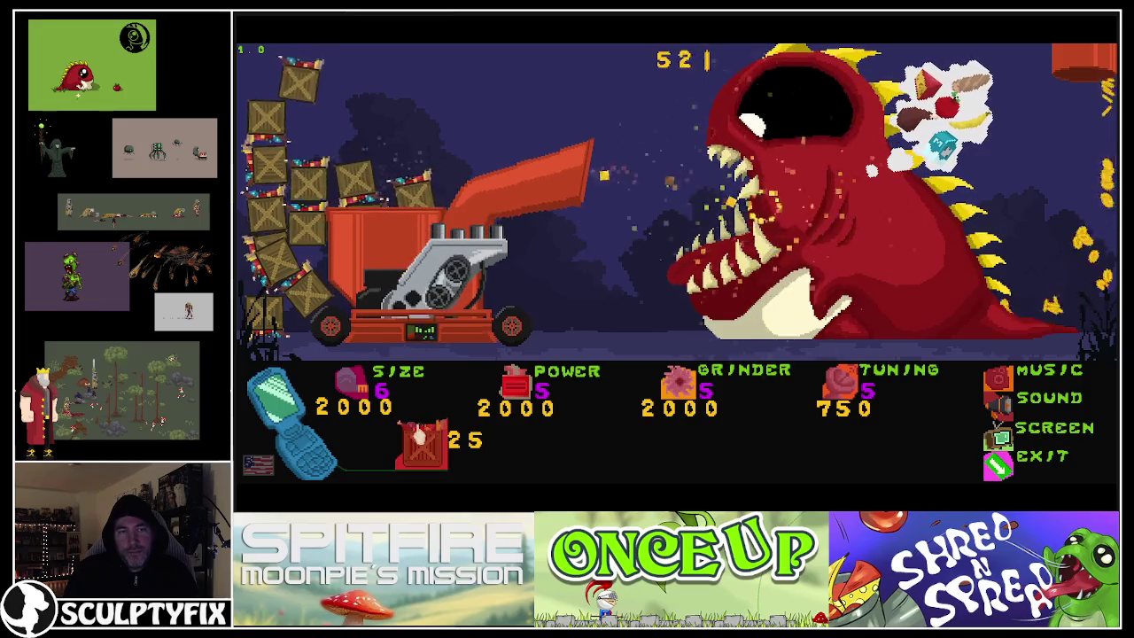
pyautogui.click(418, 437)
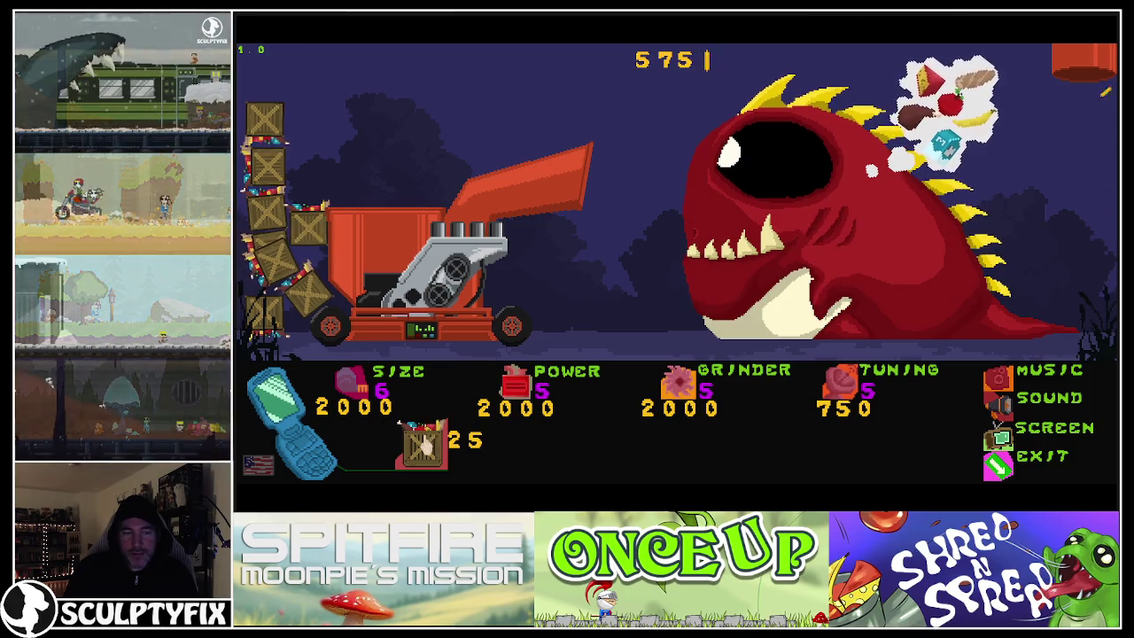
pyautogui.click(423, 438)
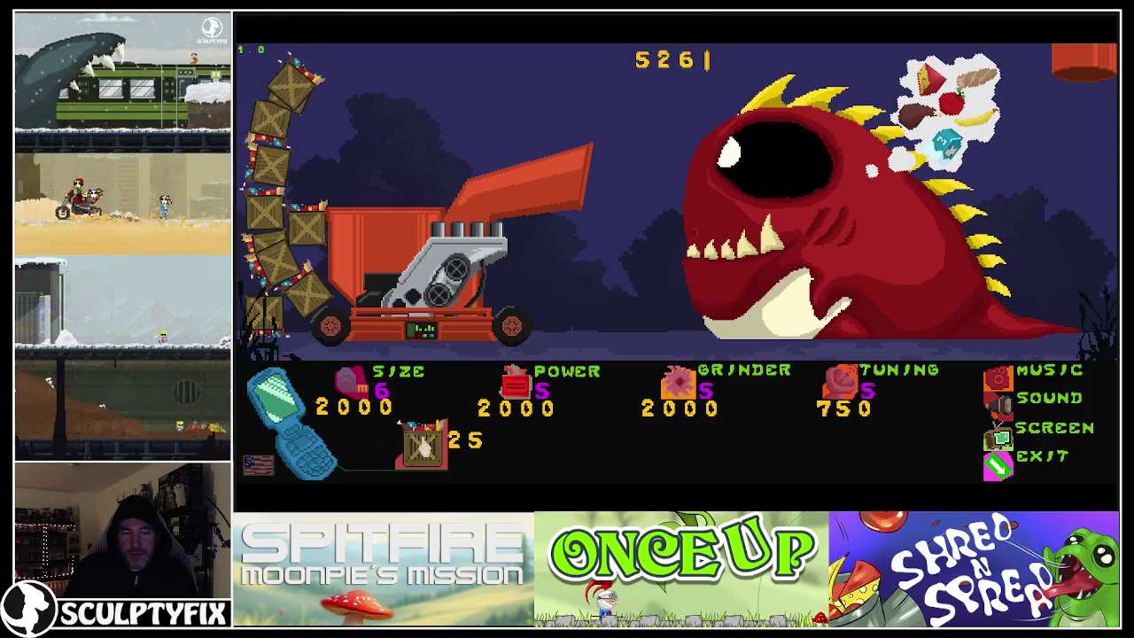
pyautogui.click(423, 445)
pyautogui.click(422, 445)
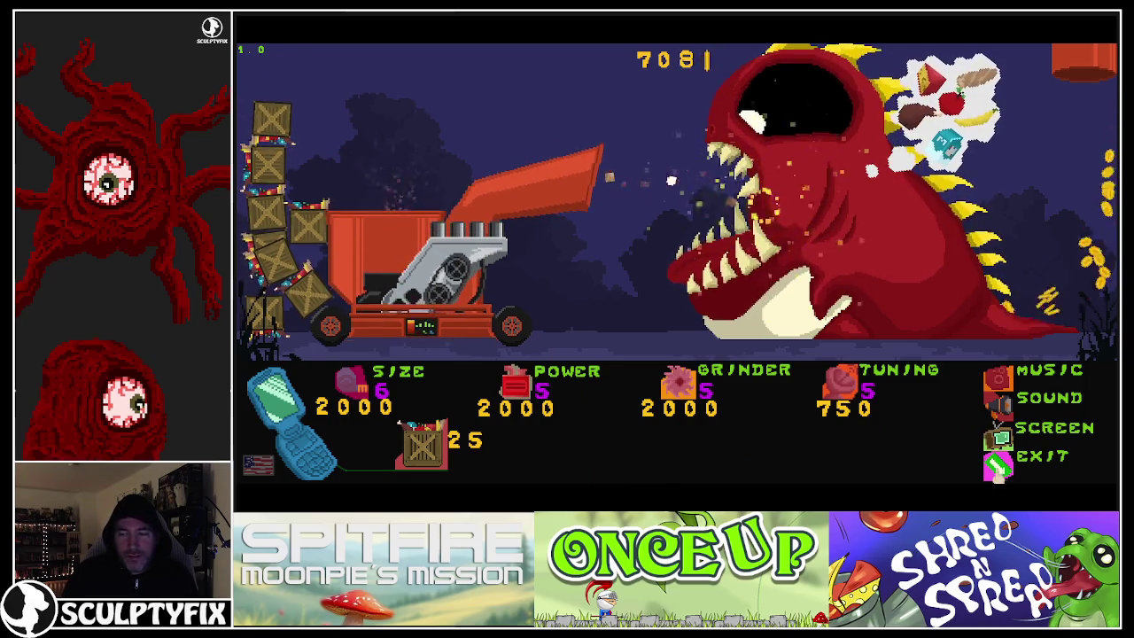
pyautogui.hotkey('ctrl', 'w')
# - Deselect the shredder and monster in the Level_4 layout, then minimise the Construct 3 window
pyautogui.click(691, 466)
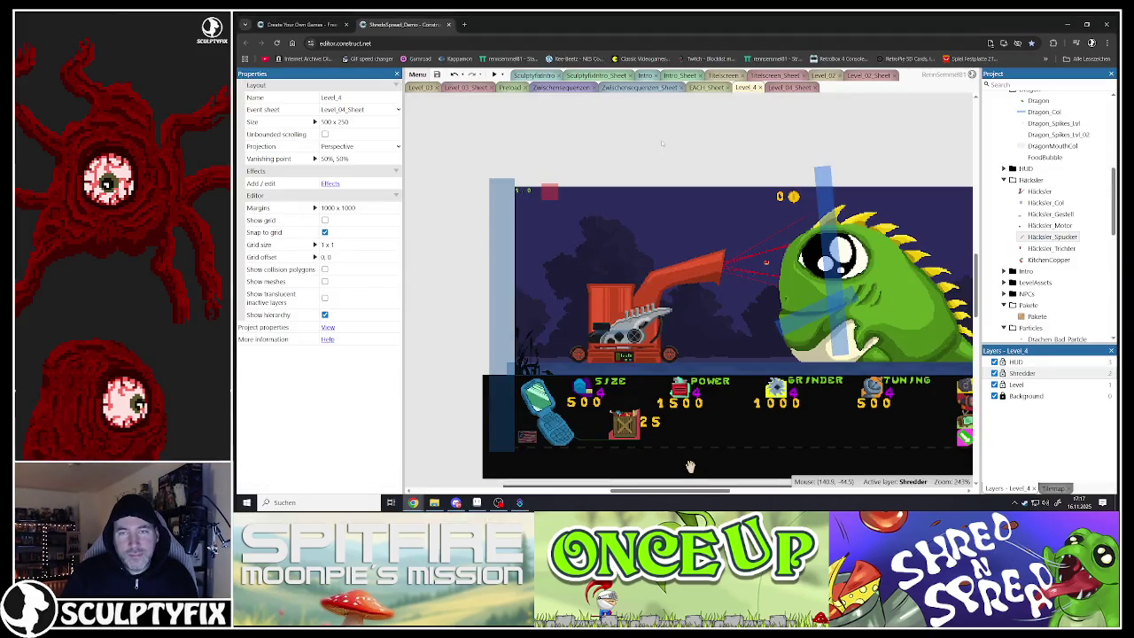
pyautogui.scroll(-5, 644, 385)
pyautogui.scroll(3, 643, 385)
pyautogui.scroll(2, 643, 384)
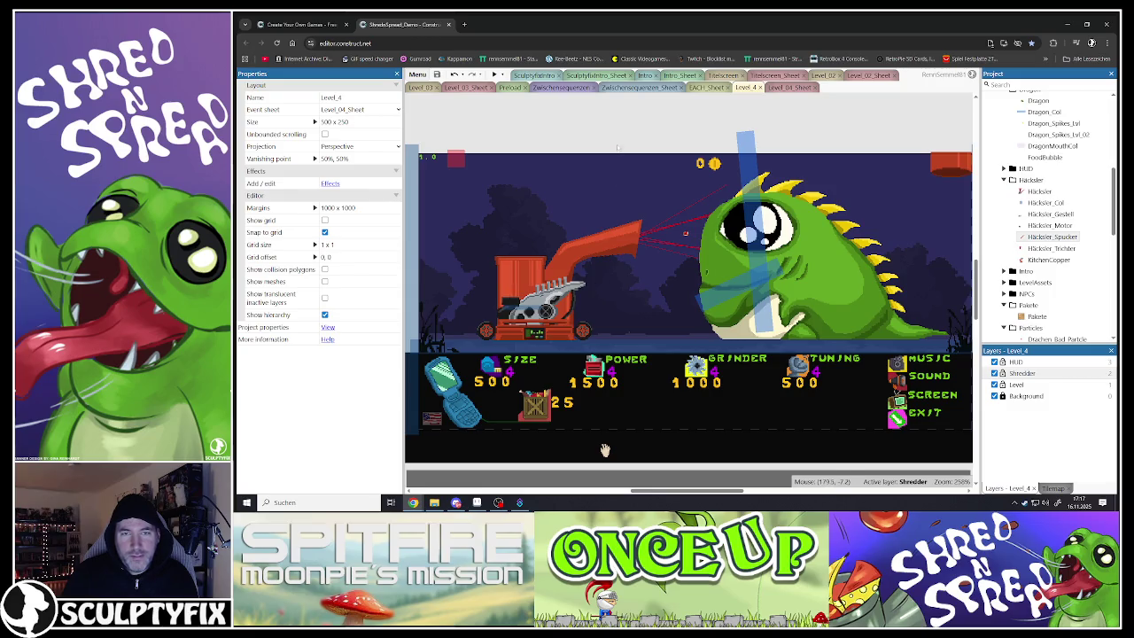
pyautogui.click(618, 145)
pyautogui.click(604, 450)
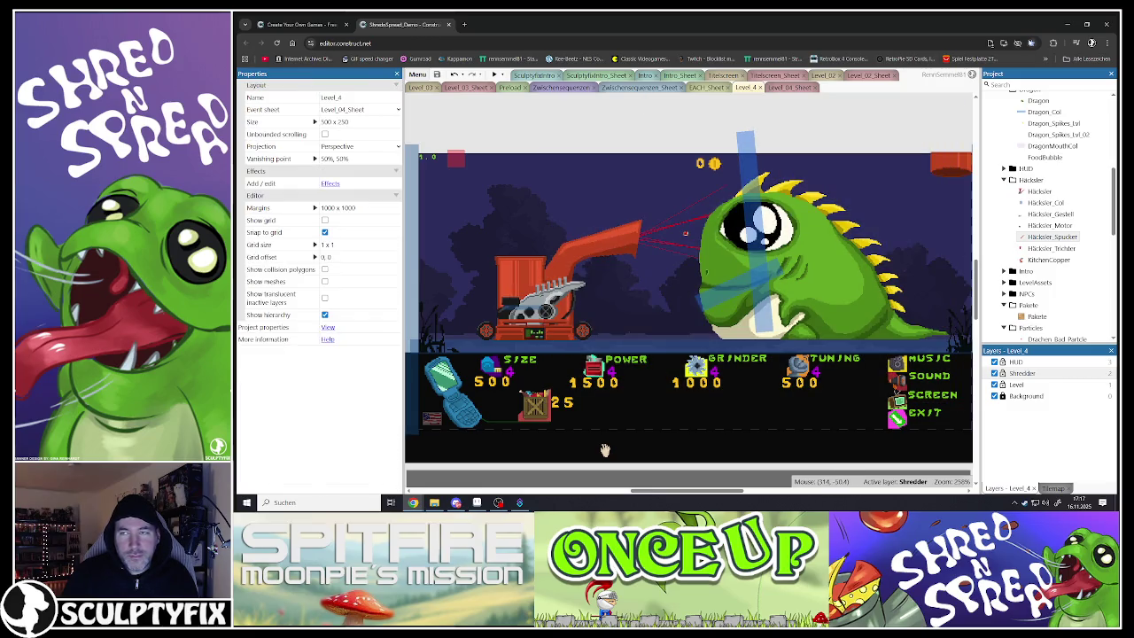
pyautogui.click(1068, 25)
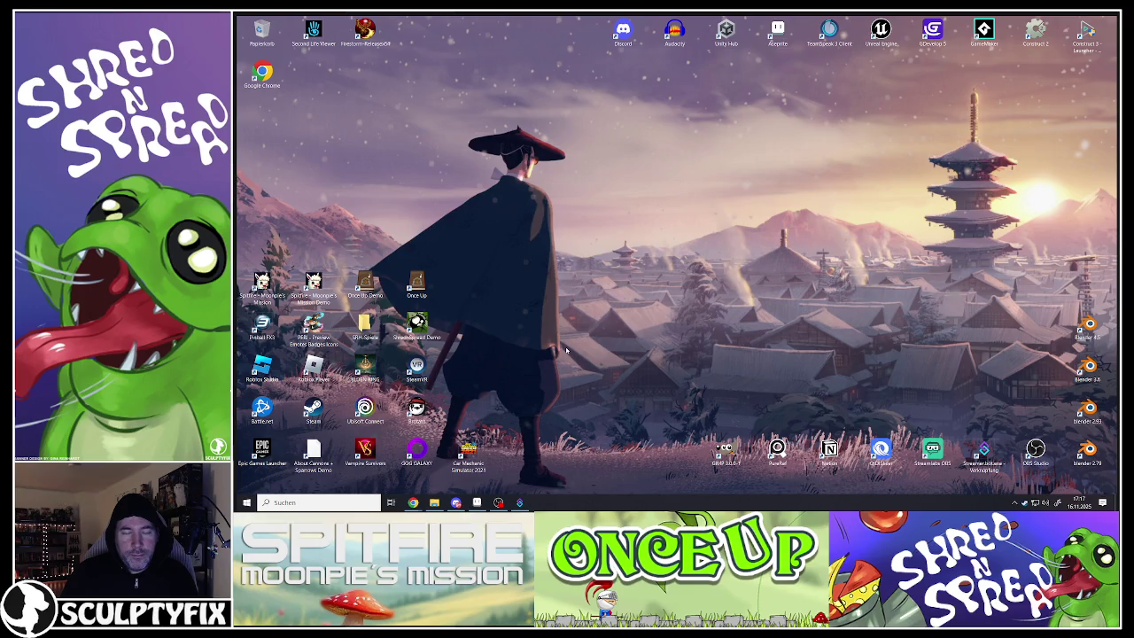
# - Restore Aseprite and close the Hackler_Trichter funnel sprite tab
pyautogui.click(476, 502)
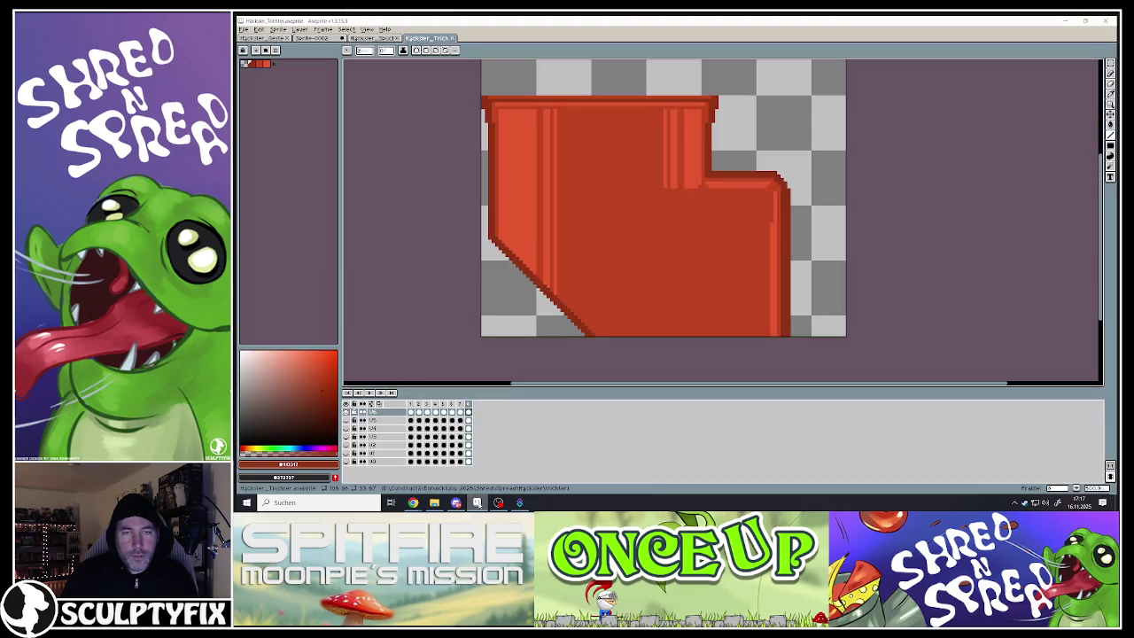
pyautogui.scroll(-2, 590, 169)
pyautogui.scroll(1, 604, 128)
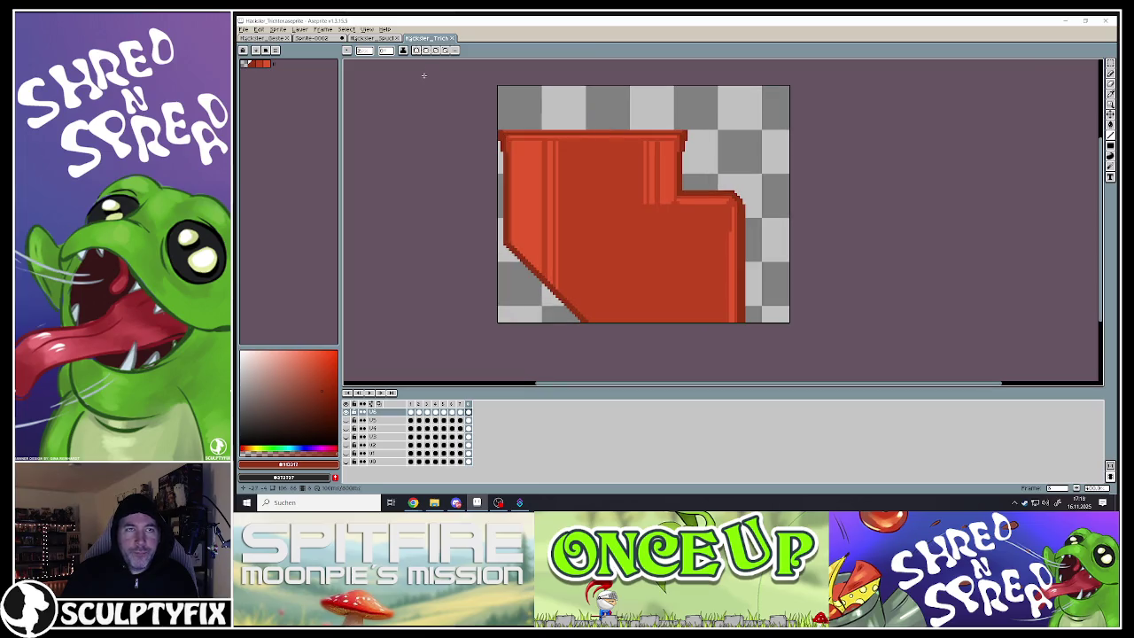
pyautogui.click(244, 29)
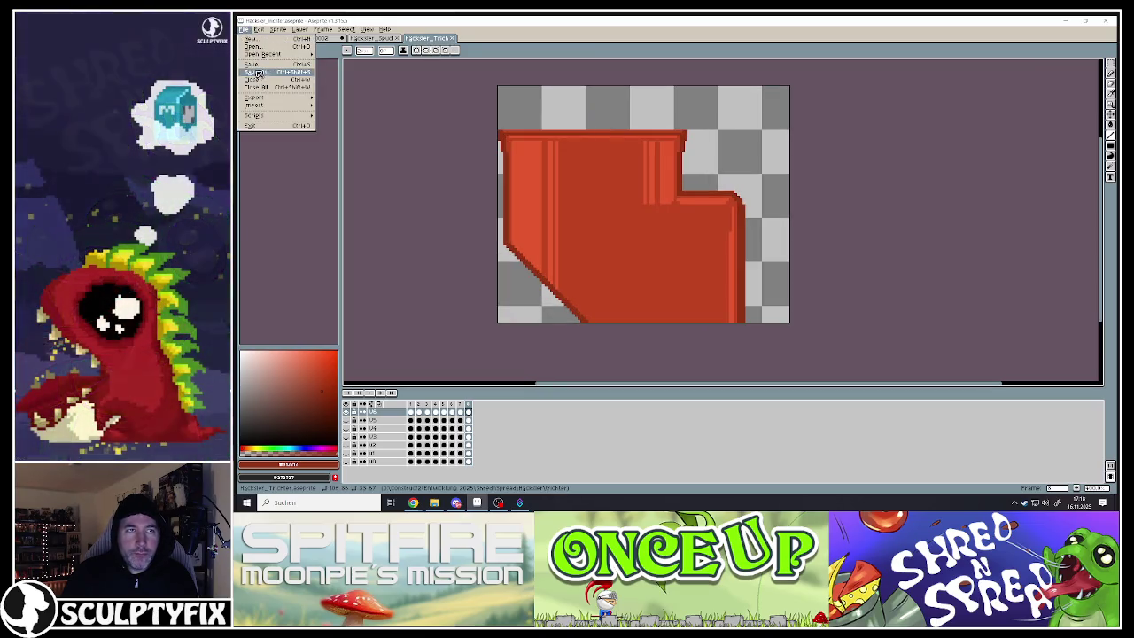
pyautogui.press('Escape')
pyautogui.click(453, 39)
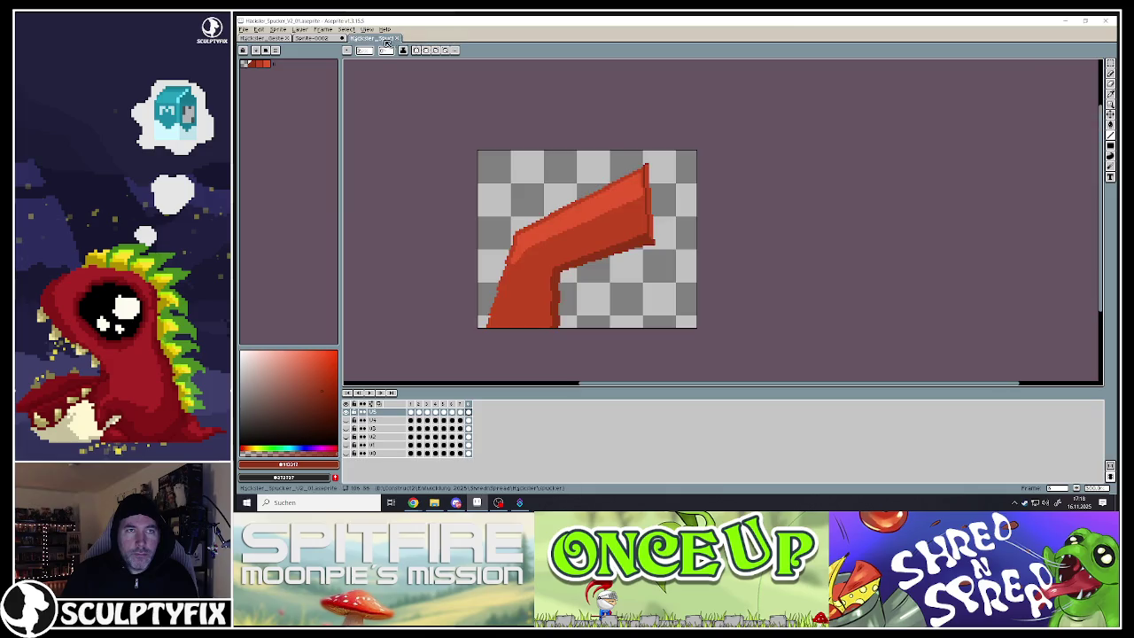
# - Close the Spucker and Sprite-0002 tabs, discarding unsaved changes
pyautogui.click(397, 40)
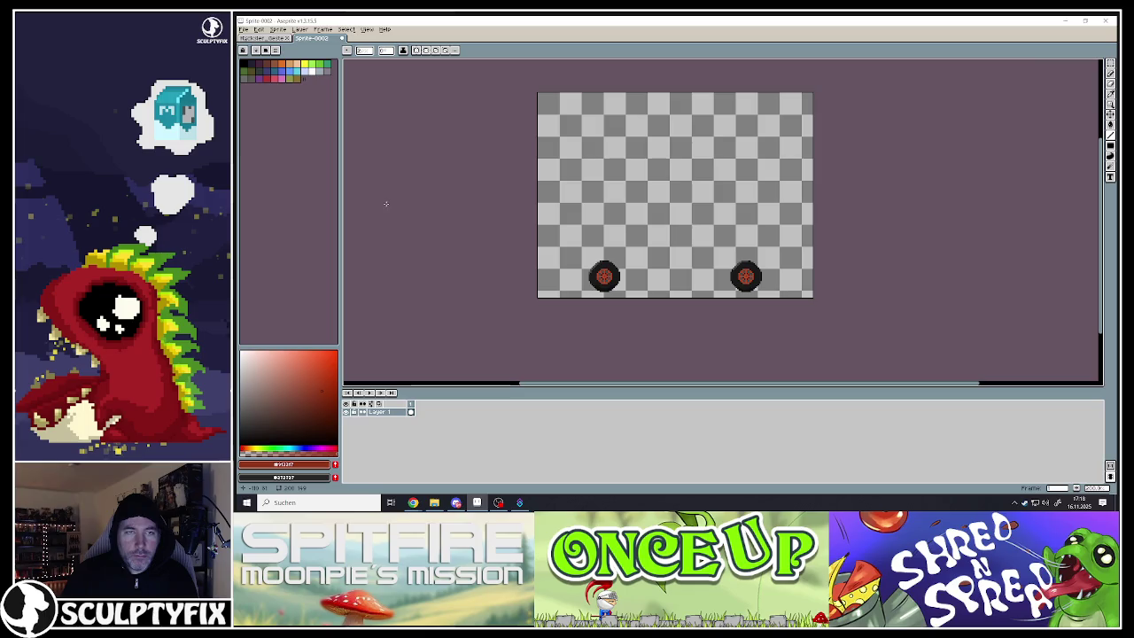
pyautogui.click(345, 39)
pyautogui.click(675, 276)
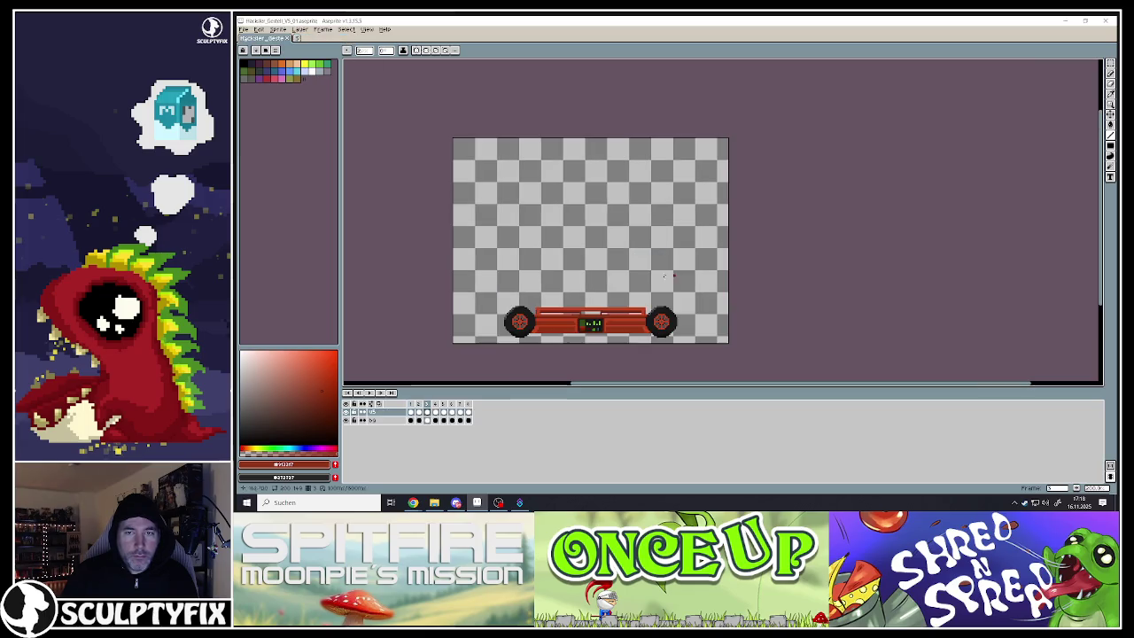
# - Add a new layer above V5 on the shredder chassis sprite and name it V6
pyautogui.scroll(1, 502, 370)
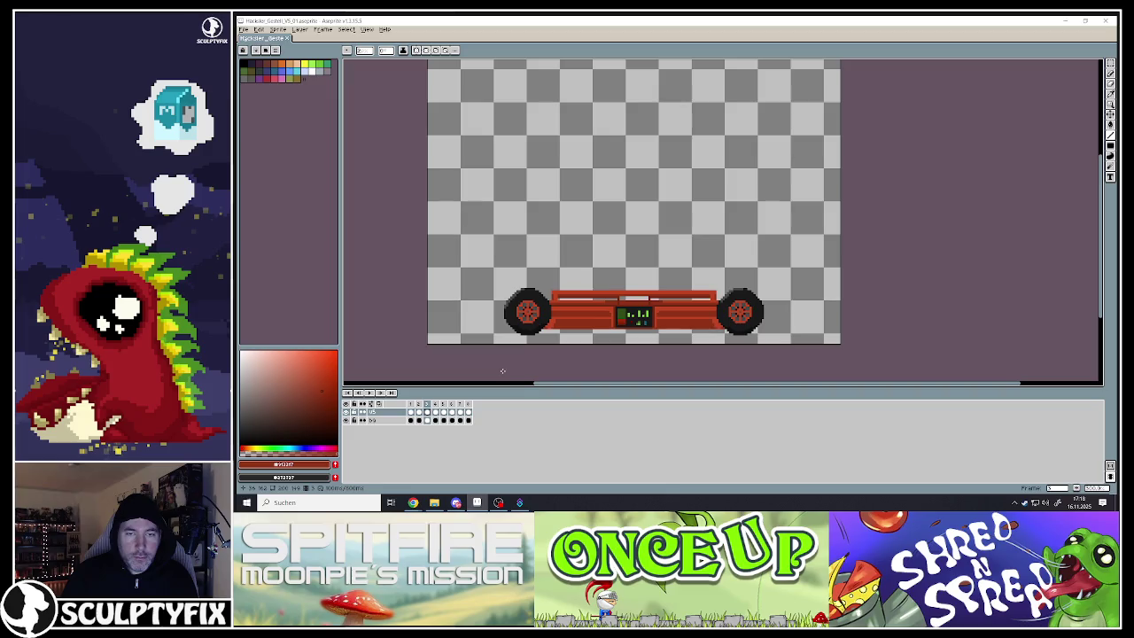
pyautogui.click(377, 413)
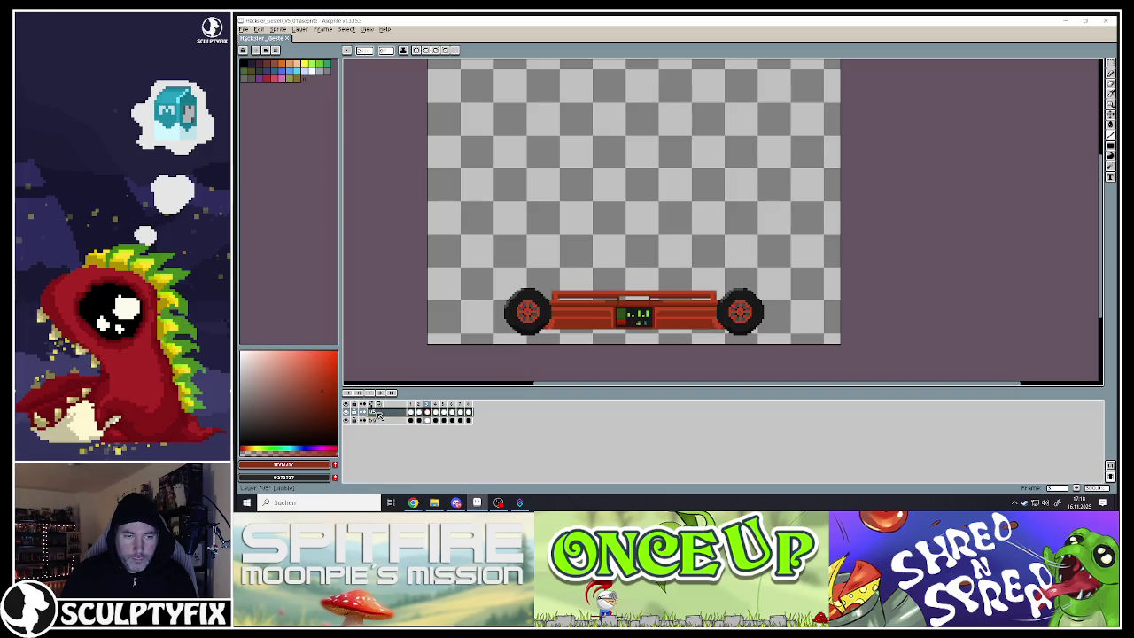
pyautogui.hotkey('shift', 'n')
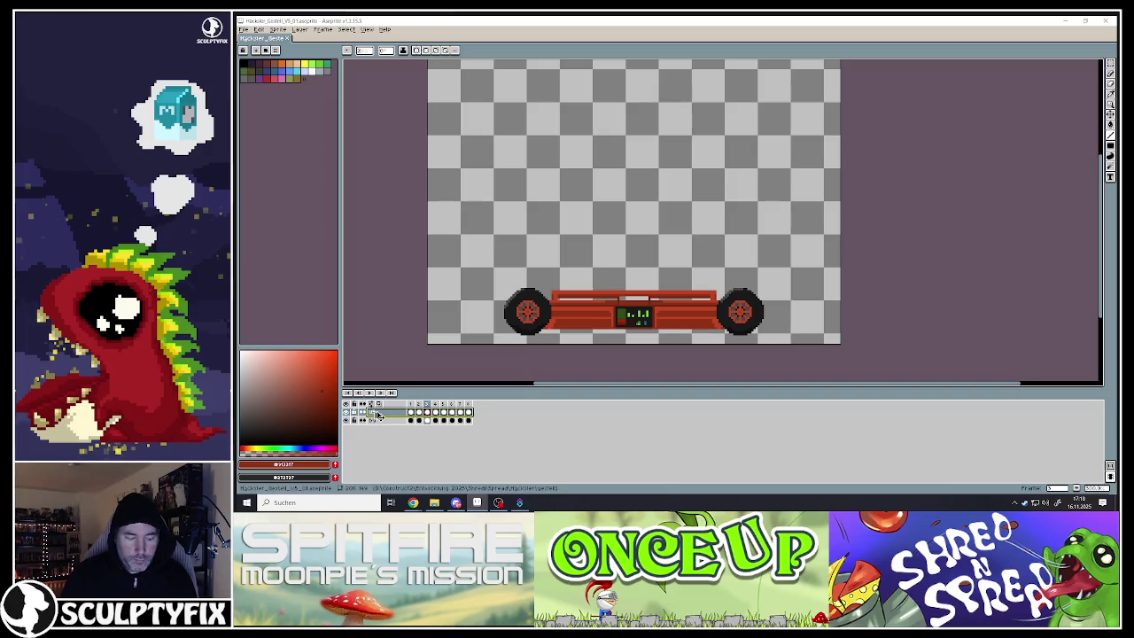
pyautogui.doubleClick(380, 413)
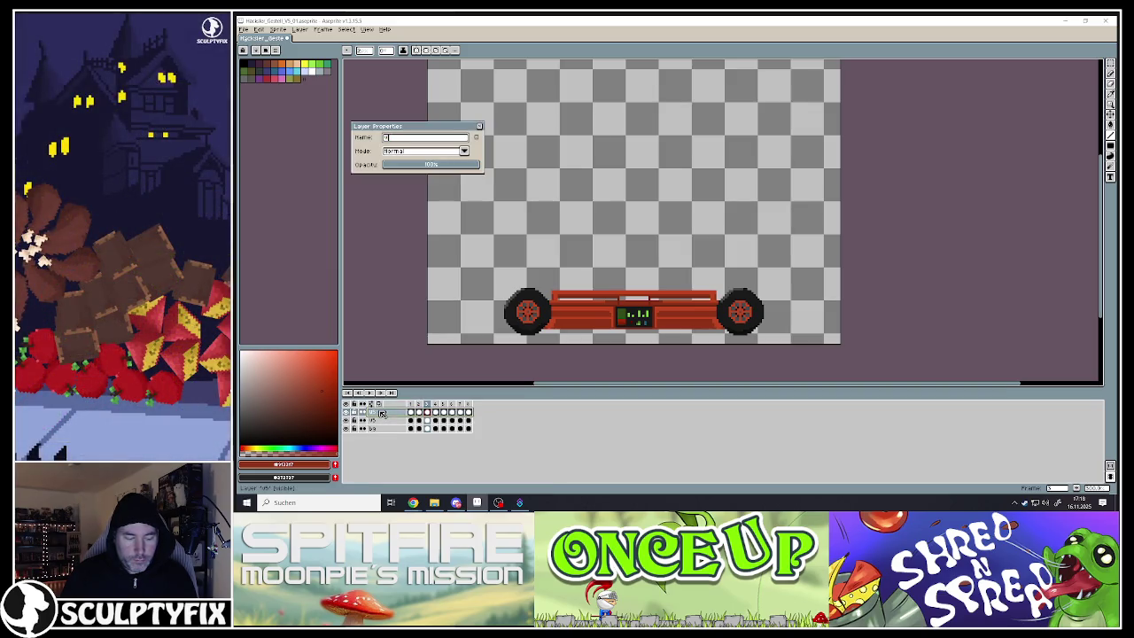
pyautogui.write('V6')
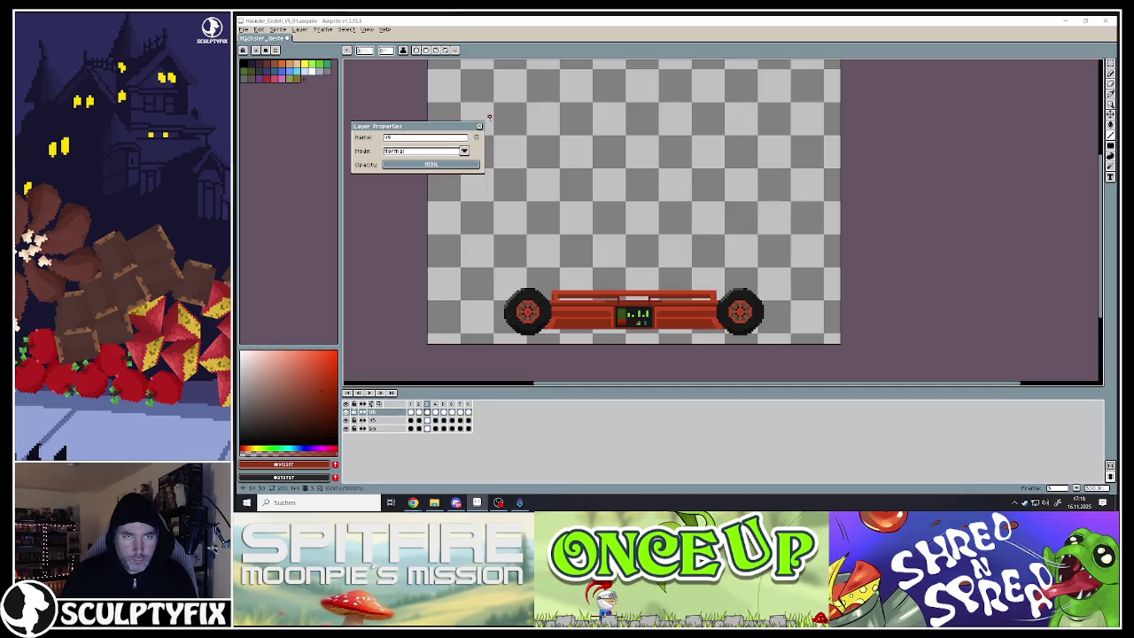
pyautogui.click(479, 126)
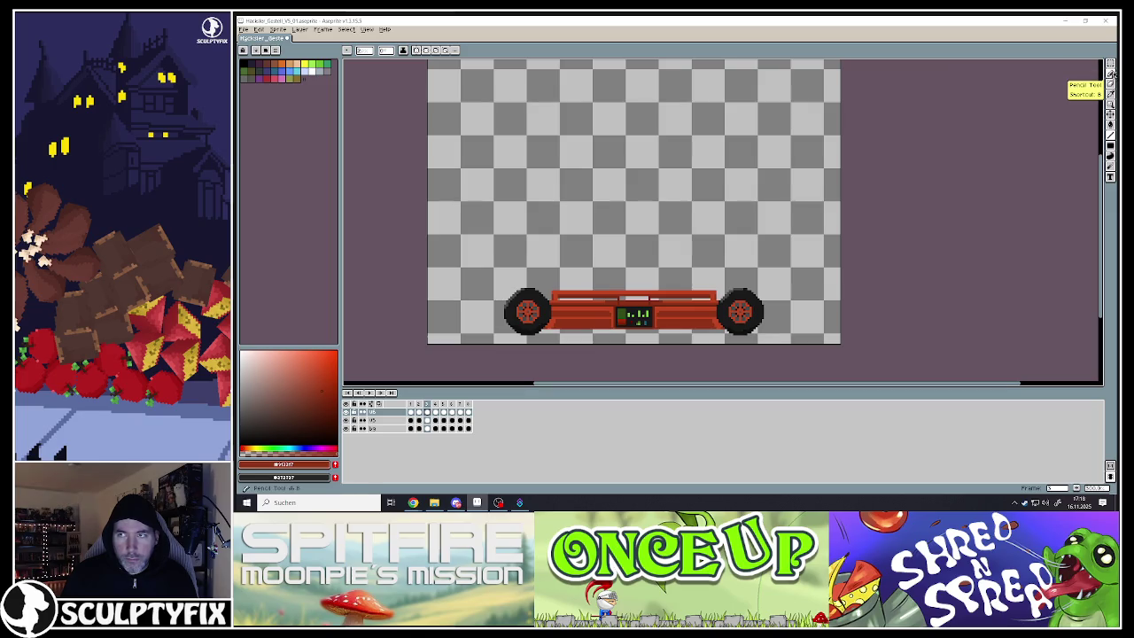
# - Marquee-select the display screen on frame 1 and try enlarging it, then cancel the resize
pyautogui.click(1111, 73)
pyautogui.scroll(2, 583, 345)
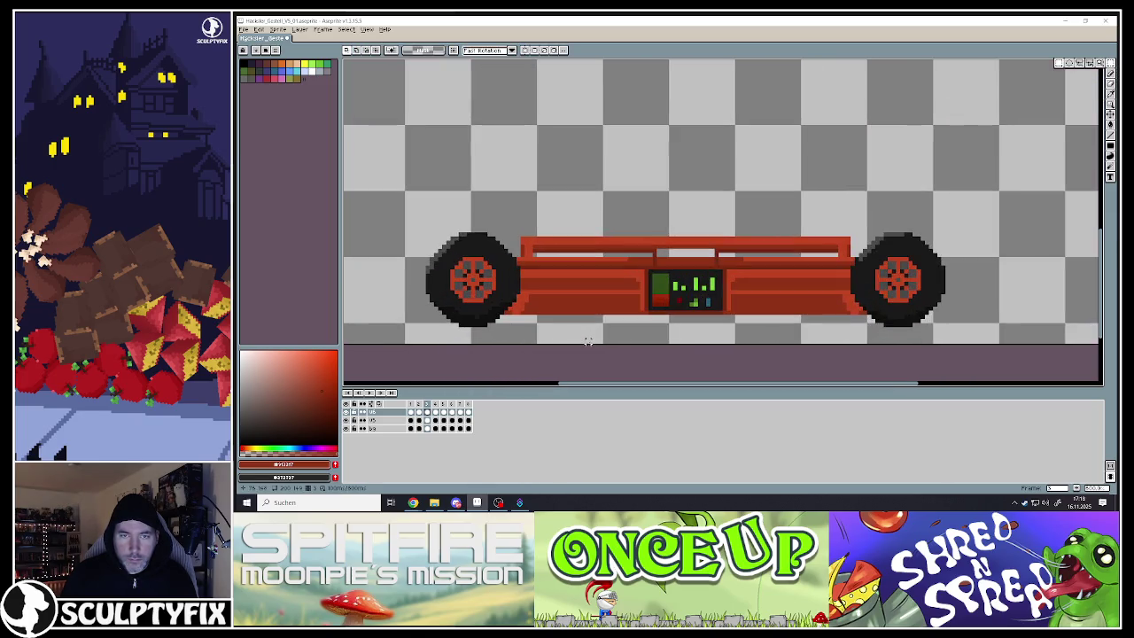
pyautogui.moveTo(623, 385); pyautogui.dragTo(664, 387)
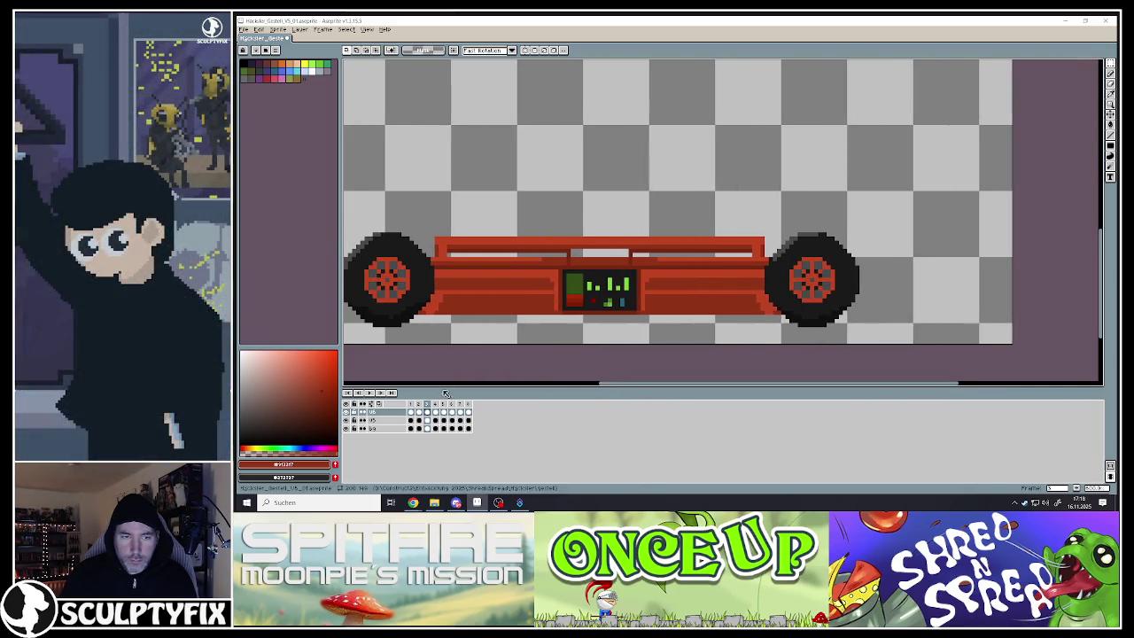
pyautogui.click(412, 412)
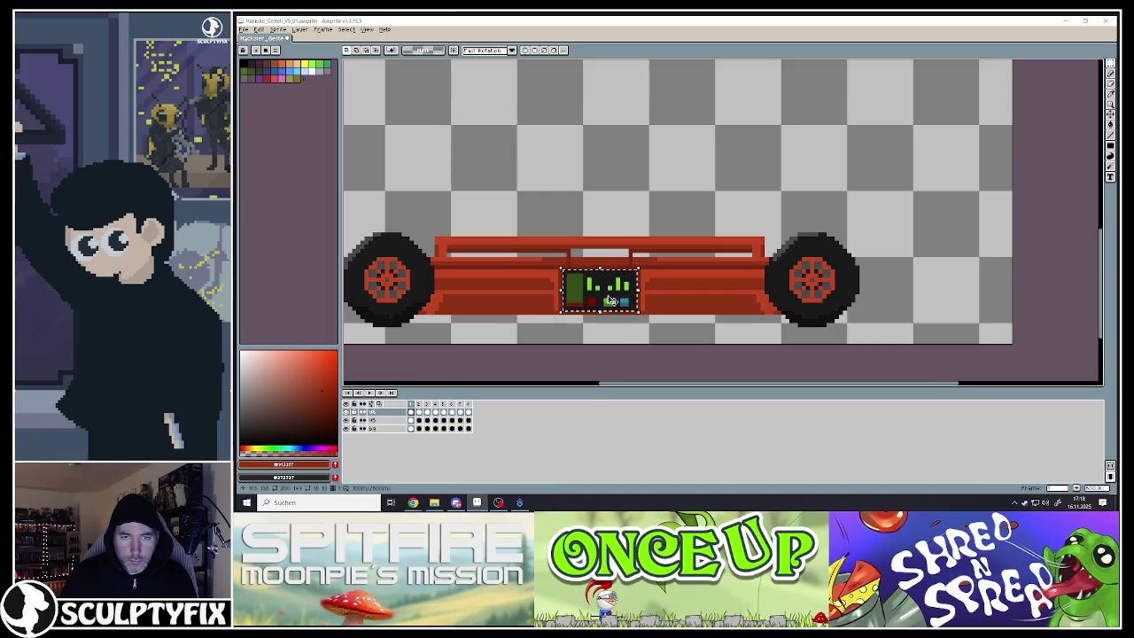
pyautogui.moveTo(559, 267); pyautogui.dragTo(549, 260)
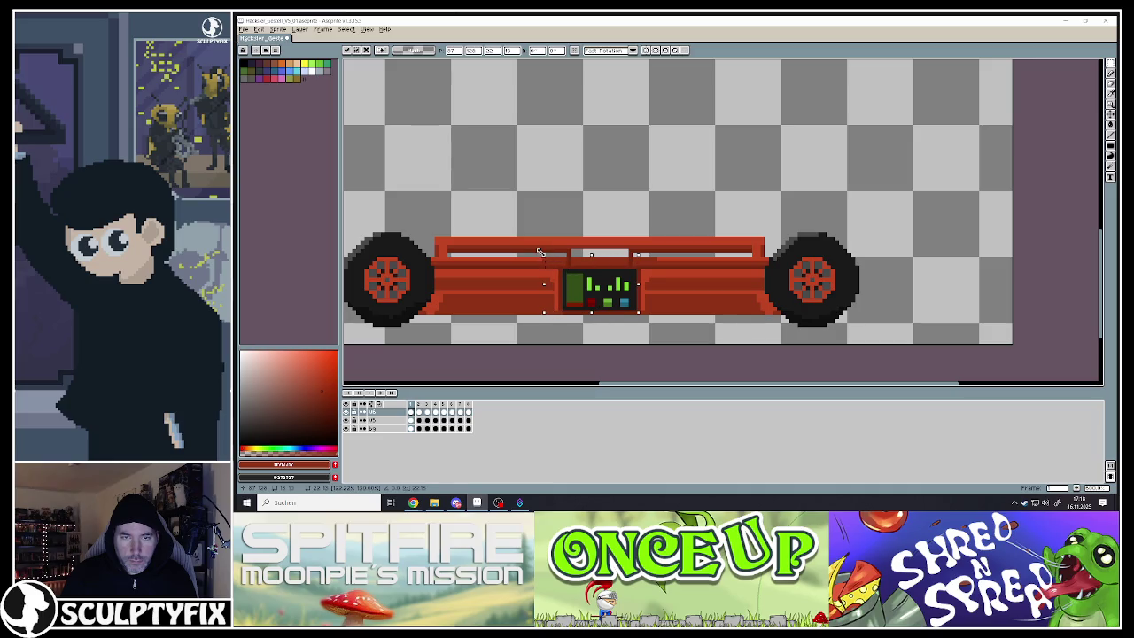
pyautogui.press('Escape')
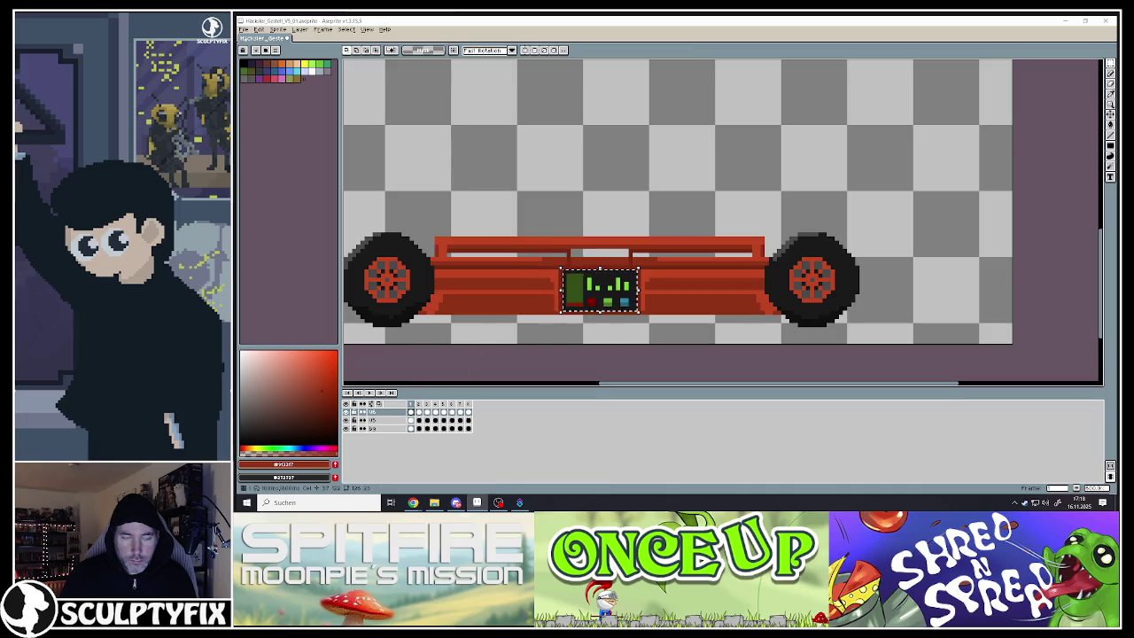
# - Select layer V5 and toggle the wheels layer's visibility to check its contents
pyautogui.click(372, 420)
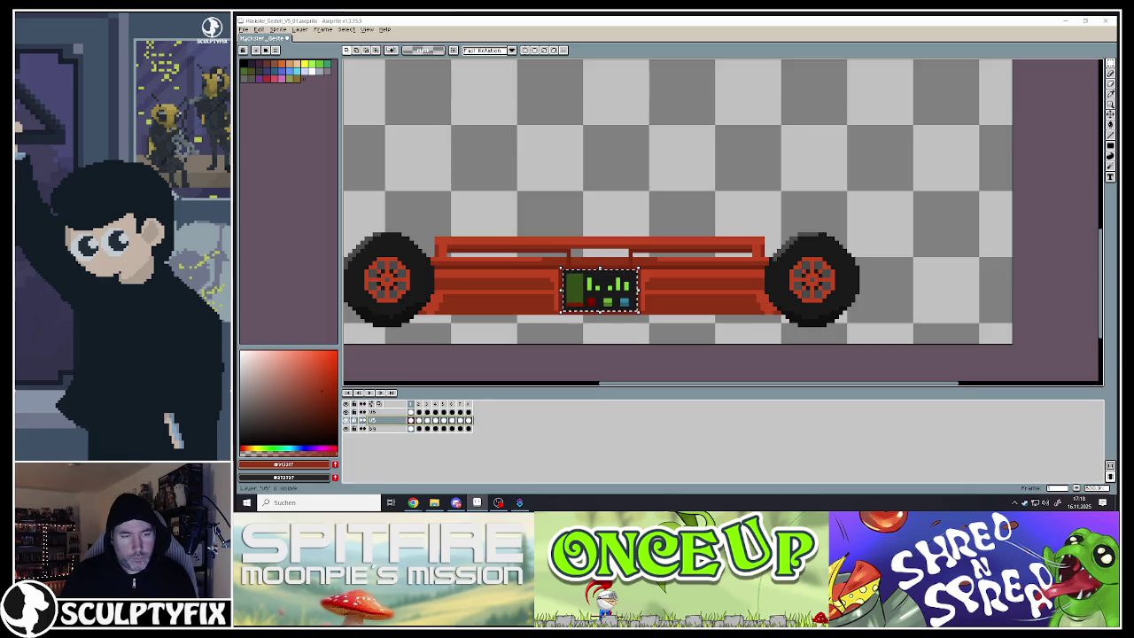
pyautogui.click(345, 420)
pyautogui.click(346, 420)
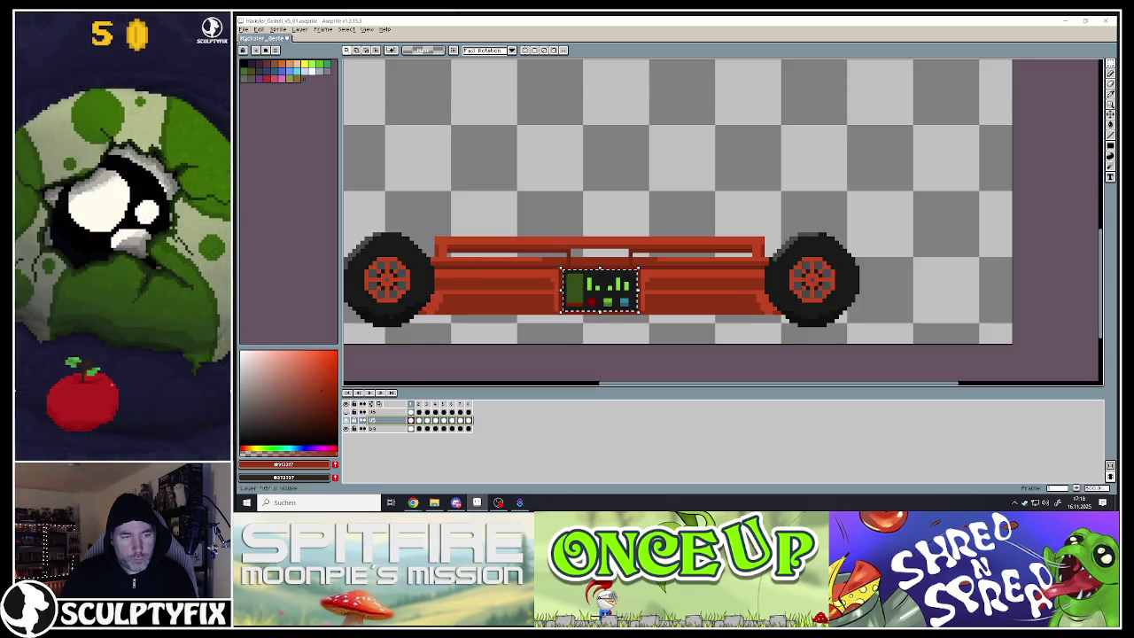
pyautogui.click(383, 413)
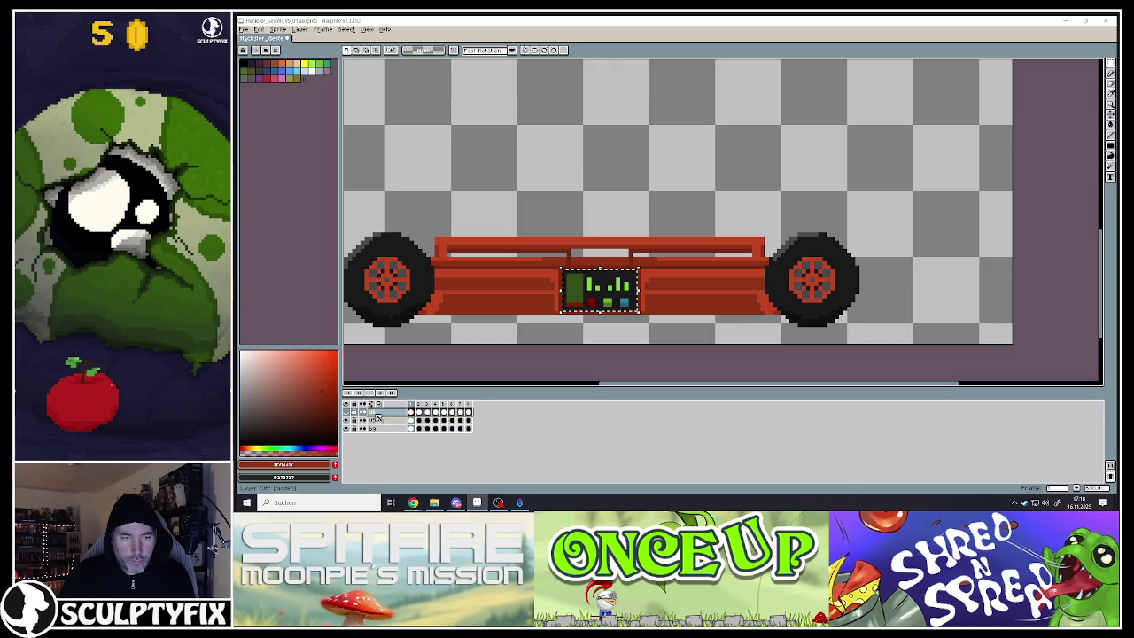
# - Delete the hidden leftover layer and clear the selection around the screen
pyautogui.rightClick(372, 413)
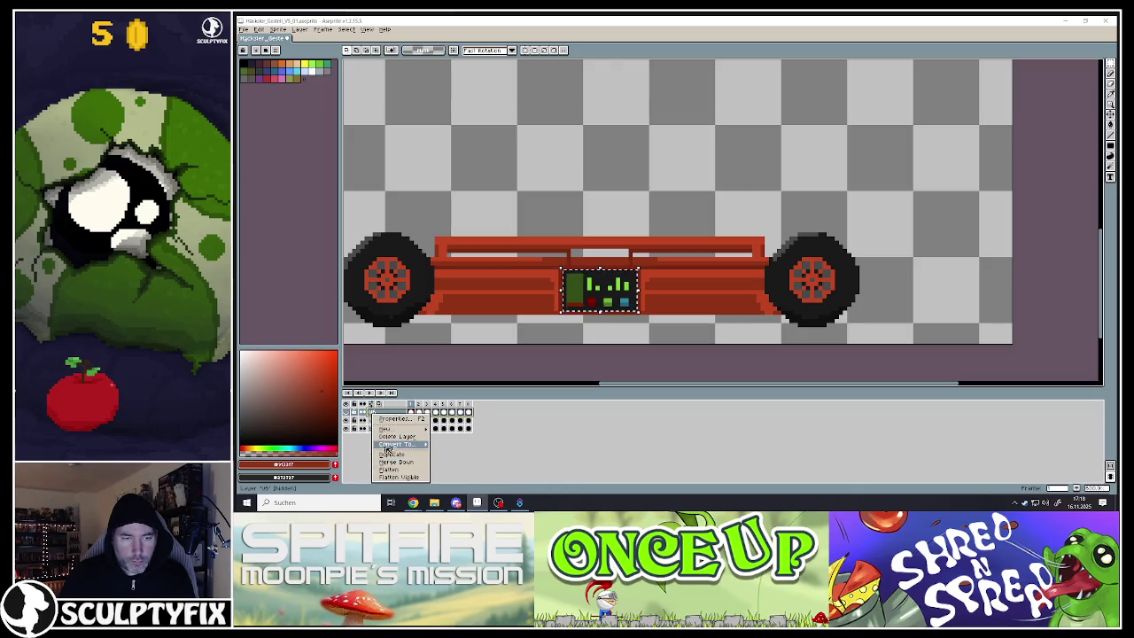
pyautogui.click(391, 436)
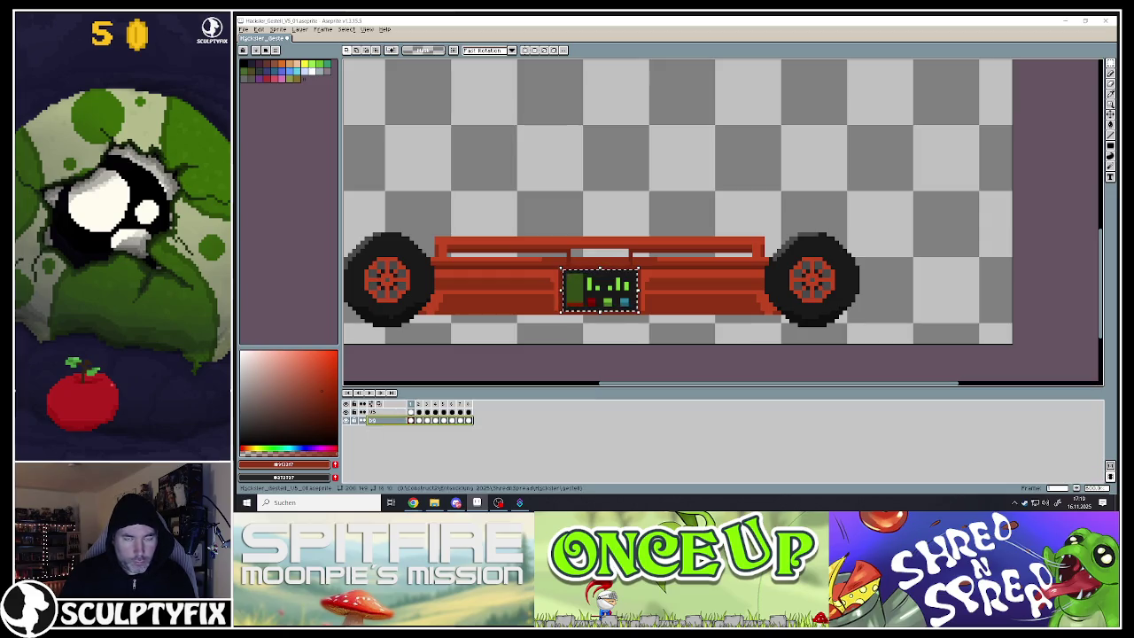
pyautogui.hotkey('ctrl', 'd')
# - Add a fresh empty layer above the bg layer
pyautogui.click(375, 423)
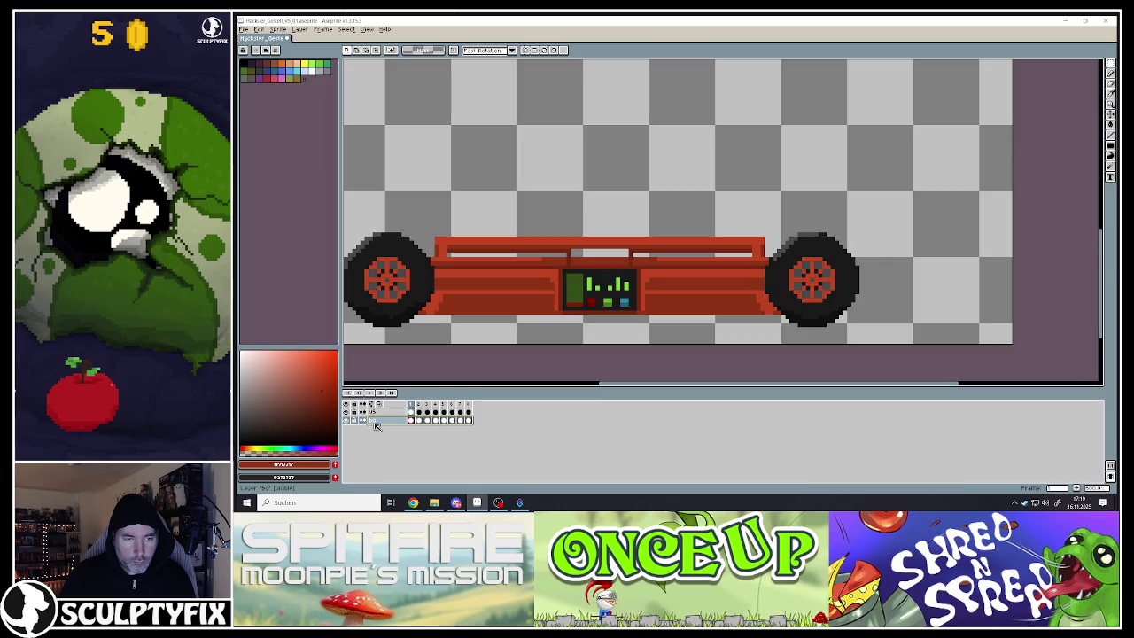
pyautogui.hotkey('shift', 'n')
pyautogui.click(377, 416)
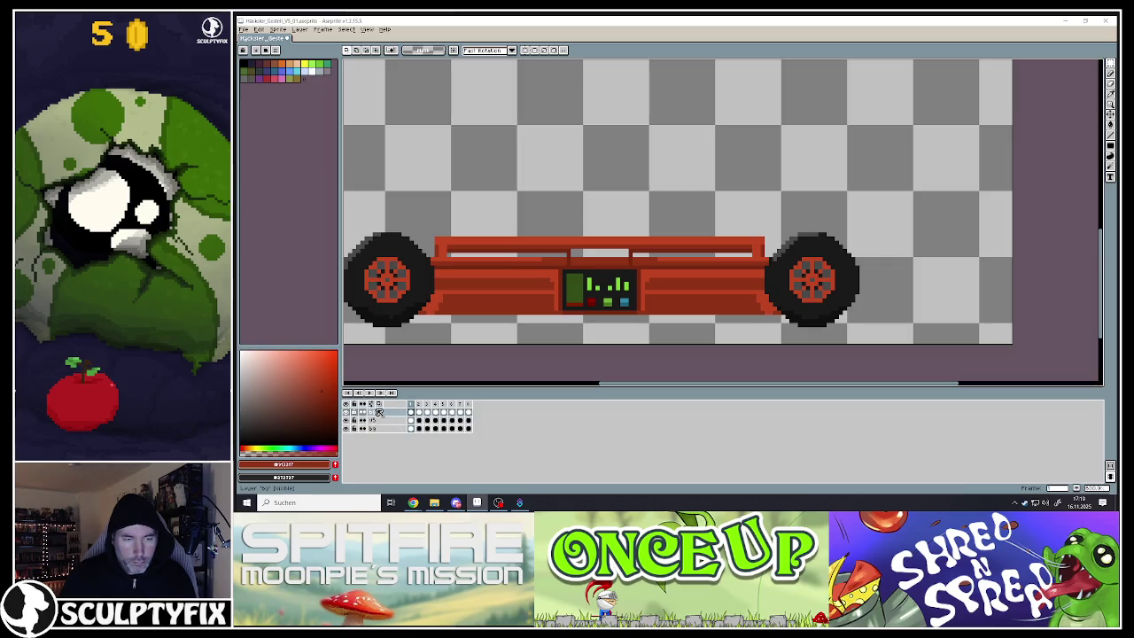
pyautogui.click(378, 419)
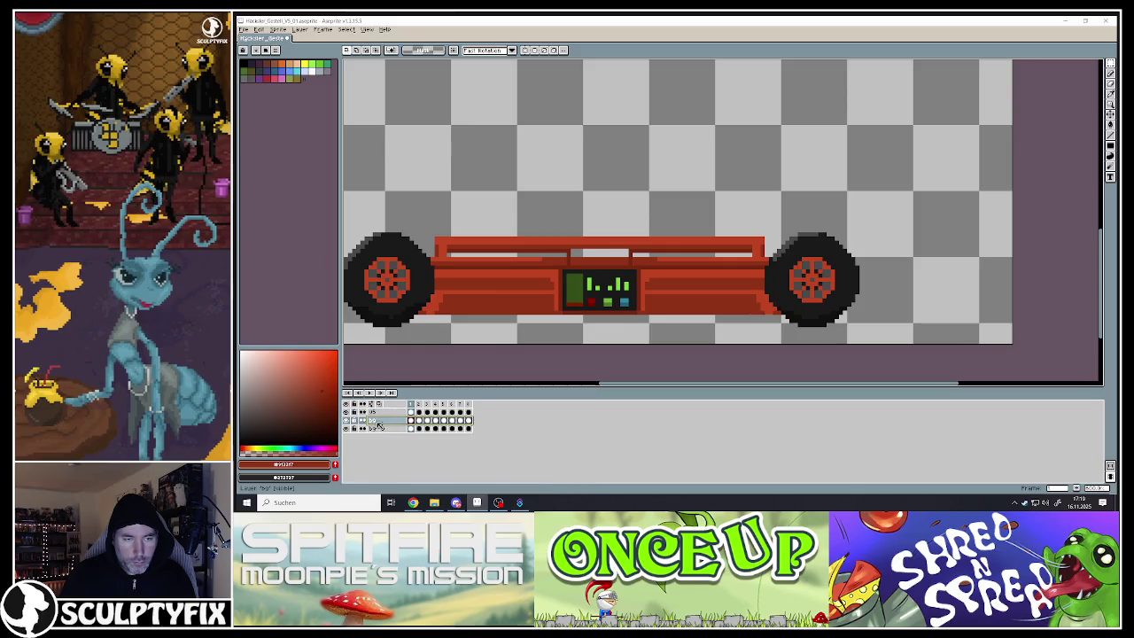
# - Rename the bg layer to V5_bg and rename the third layer with the V5_ prefix
pyautogui.doubleClick(378, 429)
pyautogui.write('r')
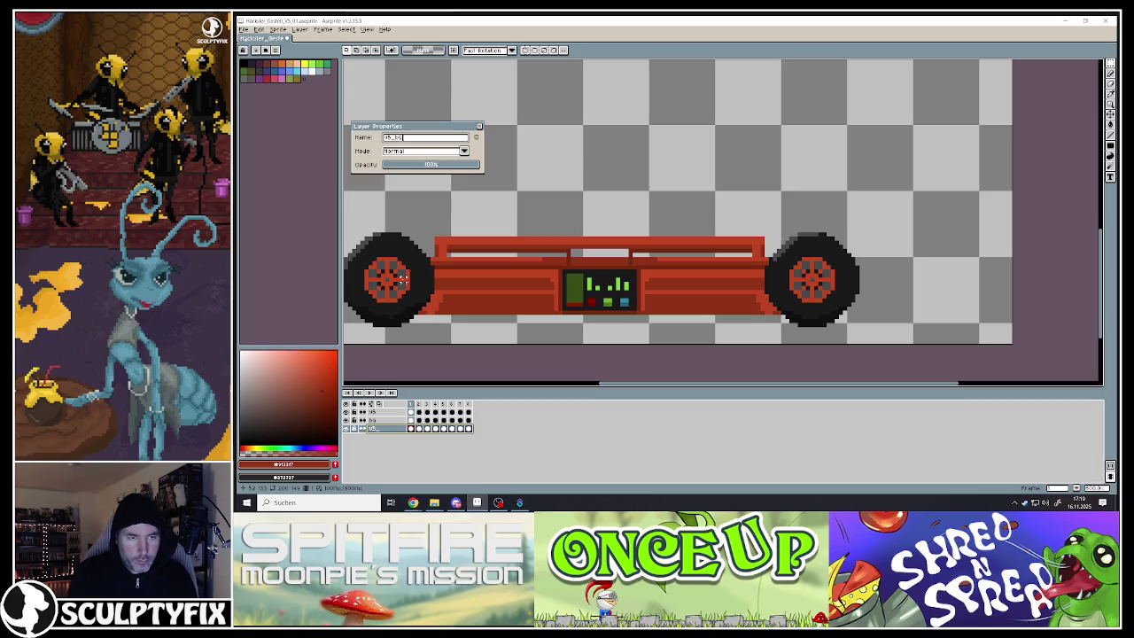
pyautogui.press('Return')
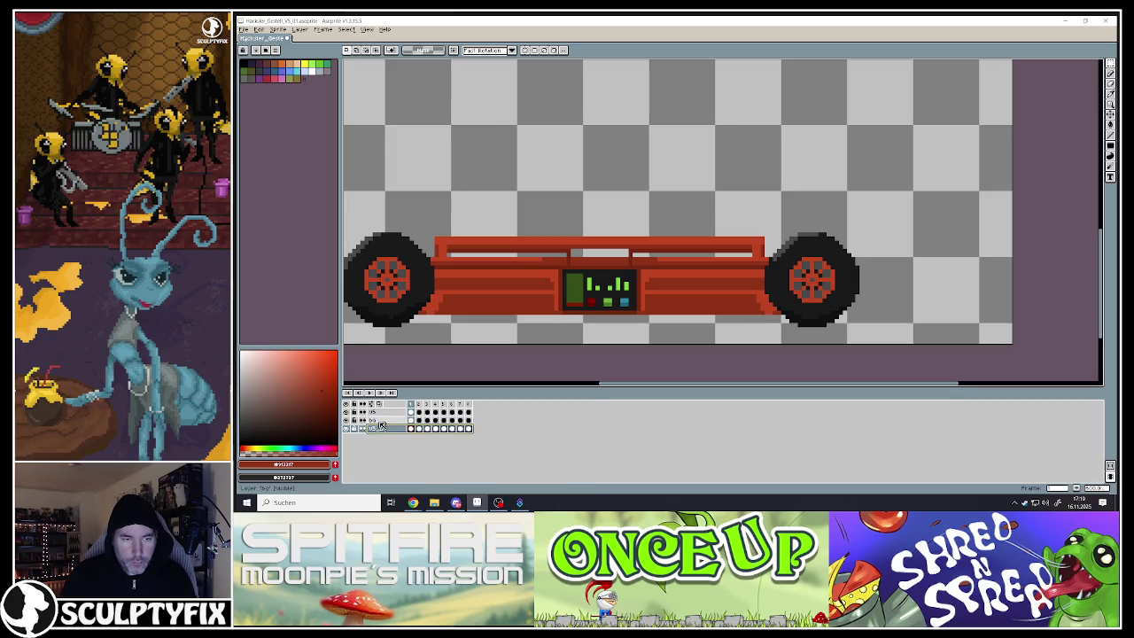
pyautogui.doubleClick(372, 420)
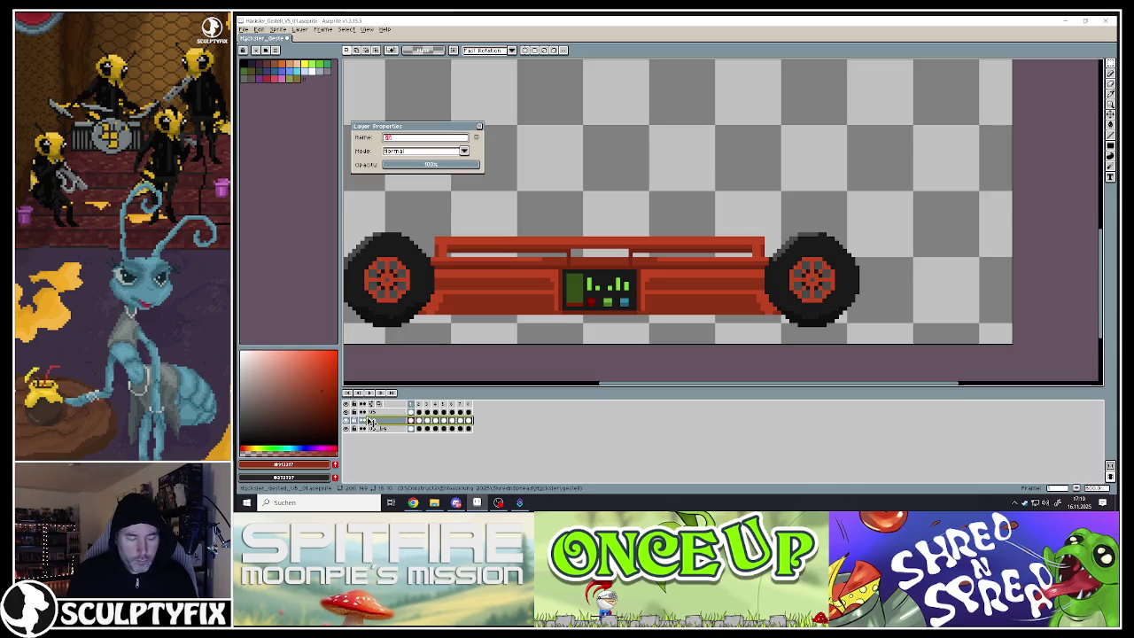
pyautogui.press('Return')
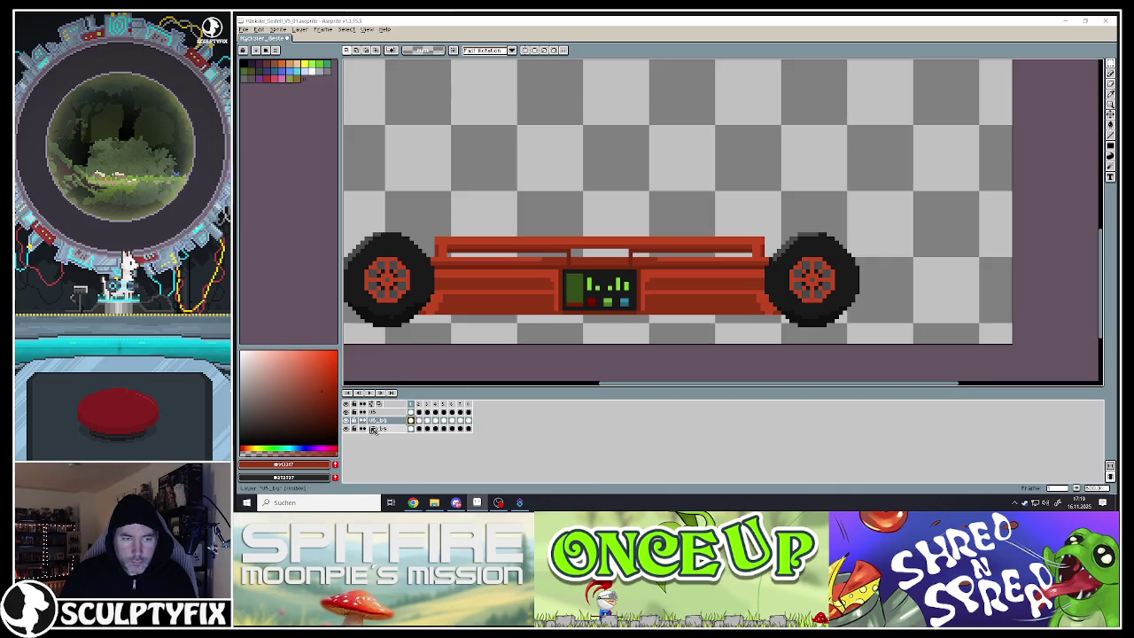
pyautogui.click(347, 412)
# - Scale up the display screen on frame 1 toward the upper left and lower right
pyautogui.click(346, 412)
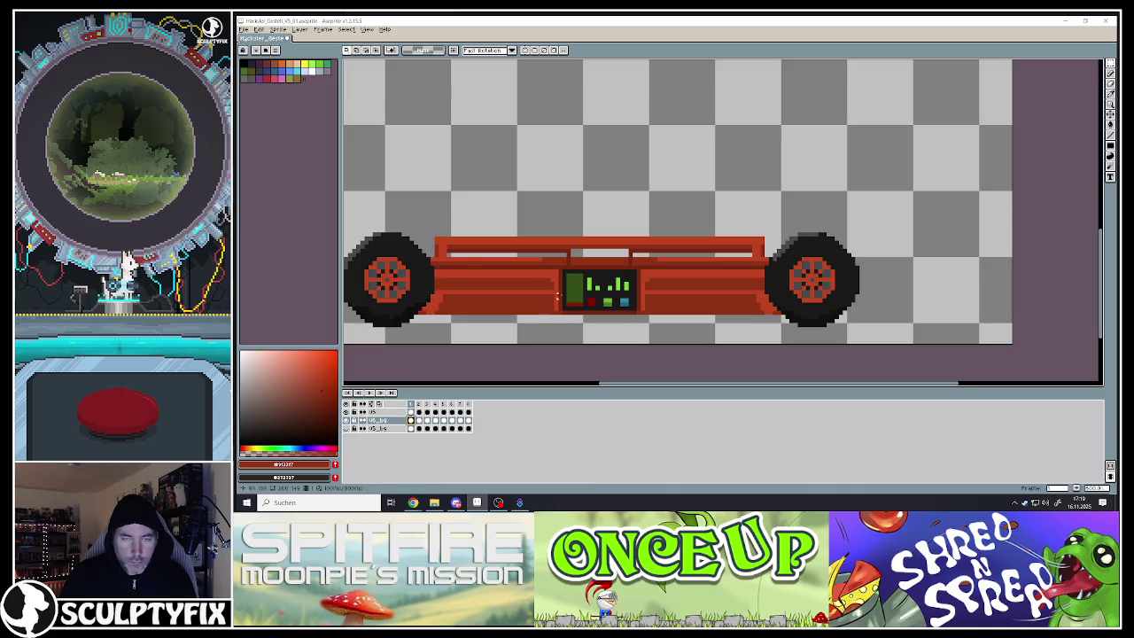
pyautogui.moveTo(563, 271); pyautogui.dragTo(638, 312)
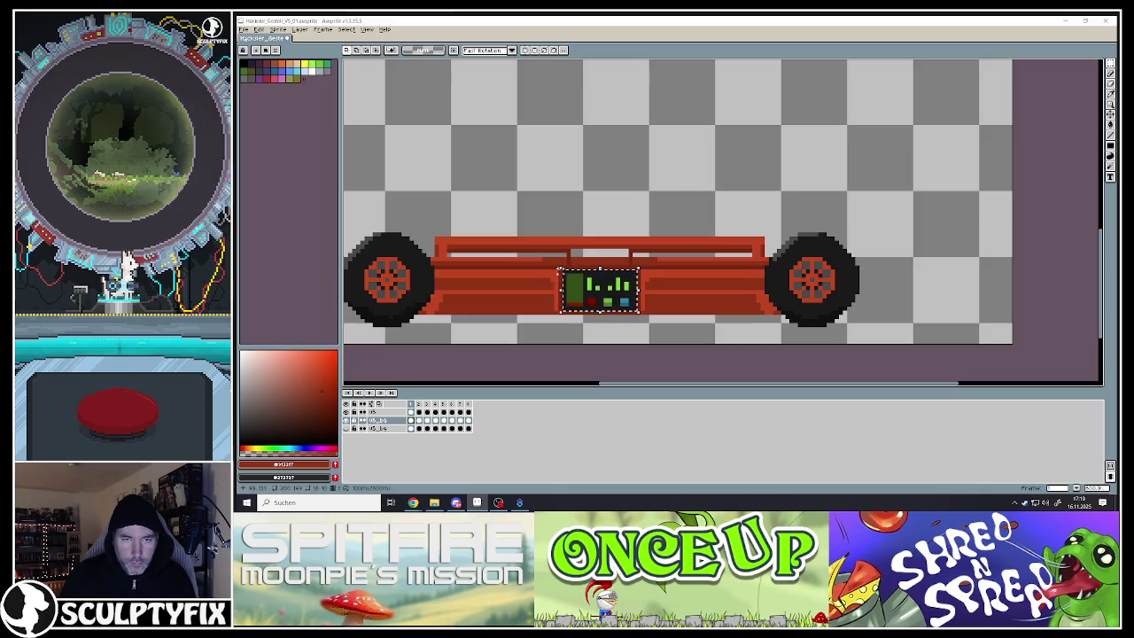
pyautogui.moveTo(557, 266); pyautogui.dragTo(537, 254)
pyautogui.moveTo(639, 313); pyautogui.dragTo(666, 323)
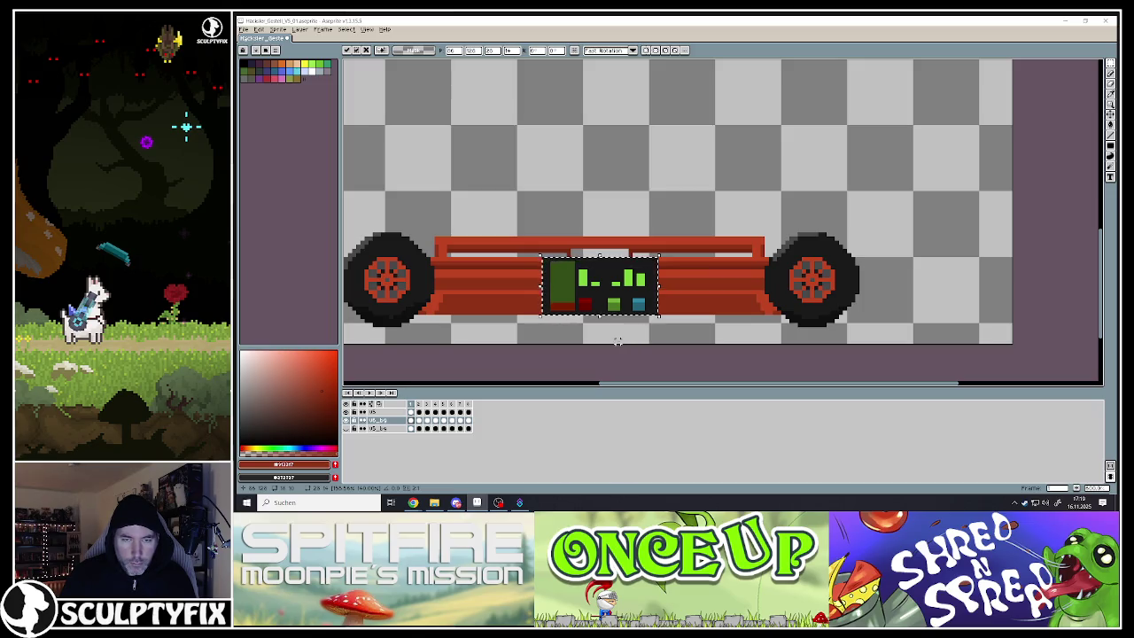
pyautogui.click(618, 340)
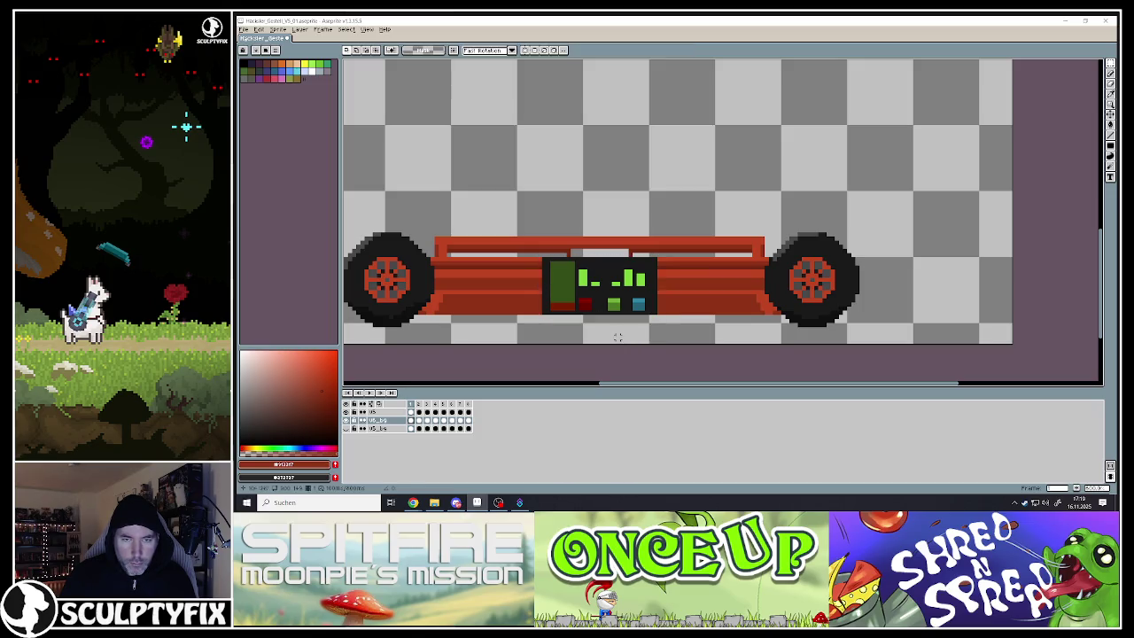
# - Enlarge the frame 2 screen the same way and compare it with frame 1
pyautogui.click(419, 421)
pyautogui.moveTo(563, 266); pyautogui.dragTo(639, 307)
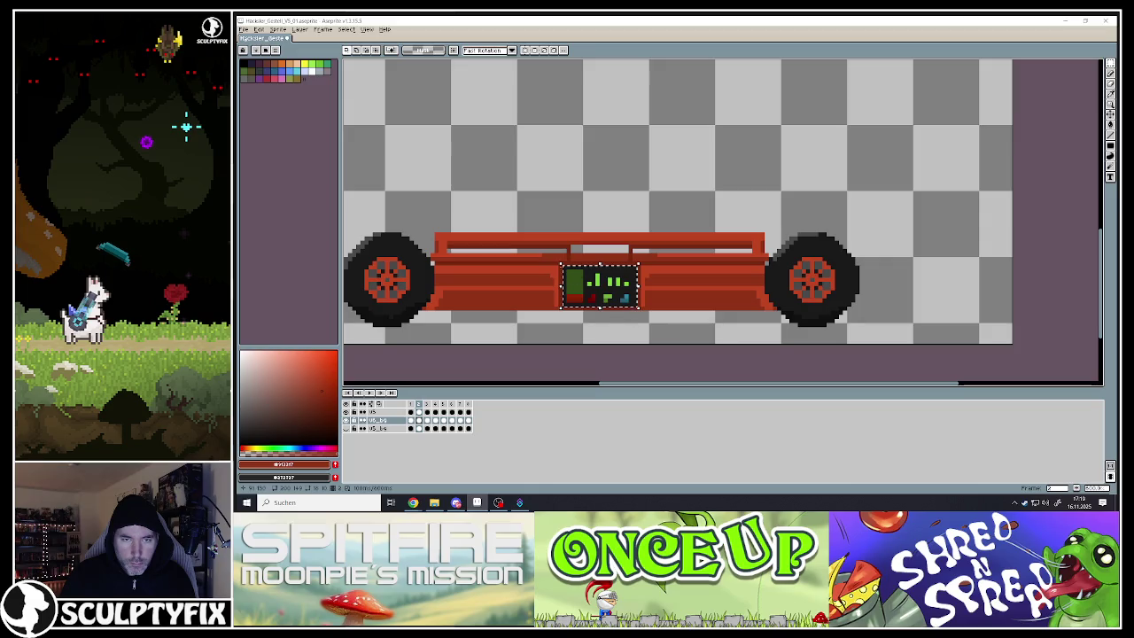
pyautogui.moveTo(562, 267); pyautogui.dragTo(543, 252)
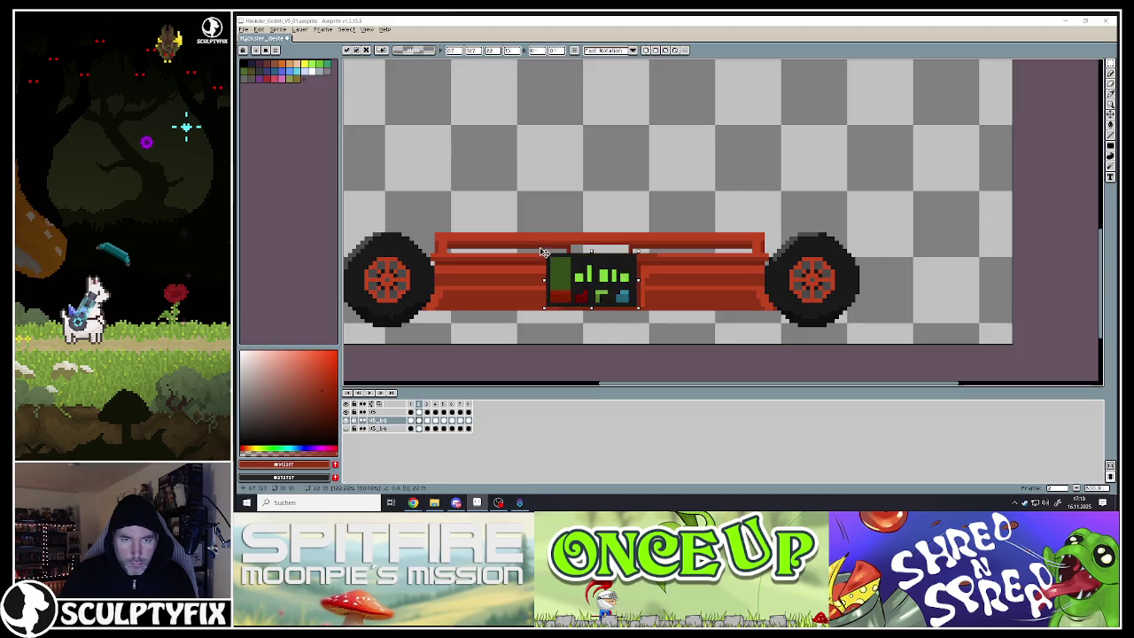
pyautogui.moveTo(639, 308); pyautogui.dragTo(653, 314)
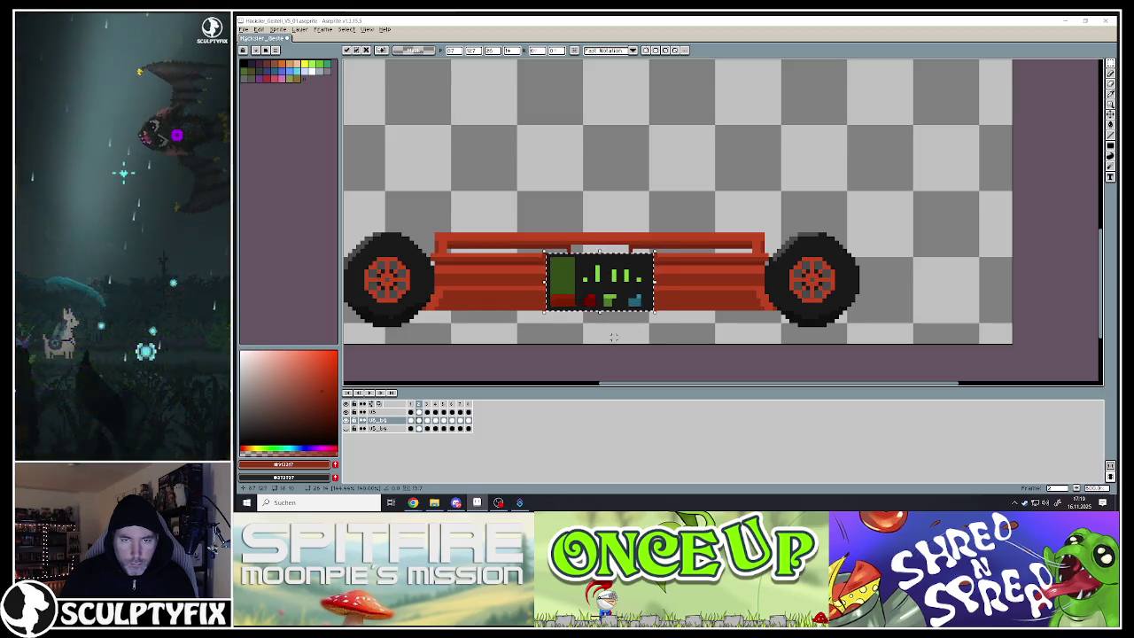
pyautogui.hotkey('ctrl', 'd')
pyautogui.click(411, 405)
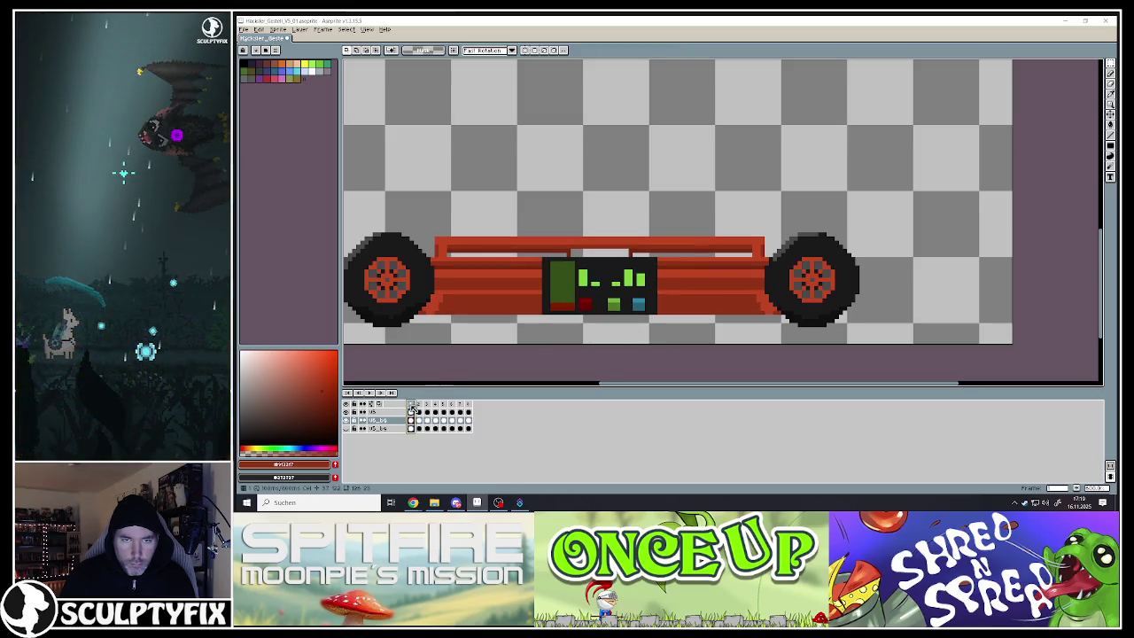
pyautogui.click(418, 405)
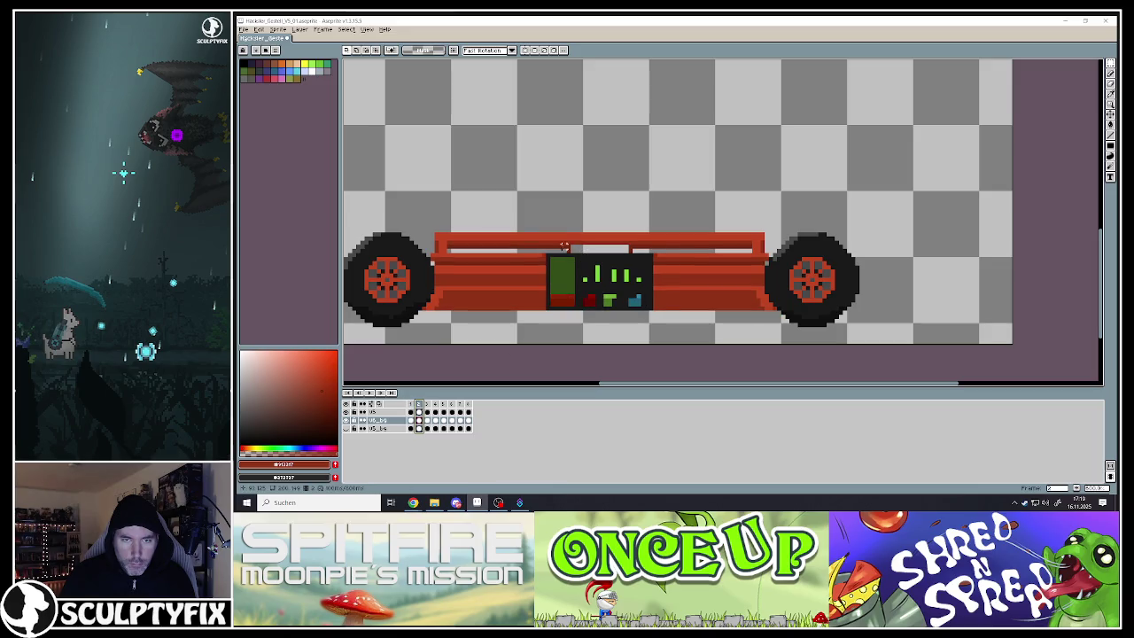
# - Widen the frame 2 screen slightly more to the right
pyautogui.moveTo(545, 252); pyautogui.dragTo(653, 310)
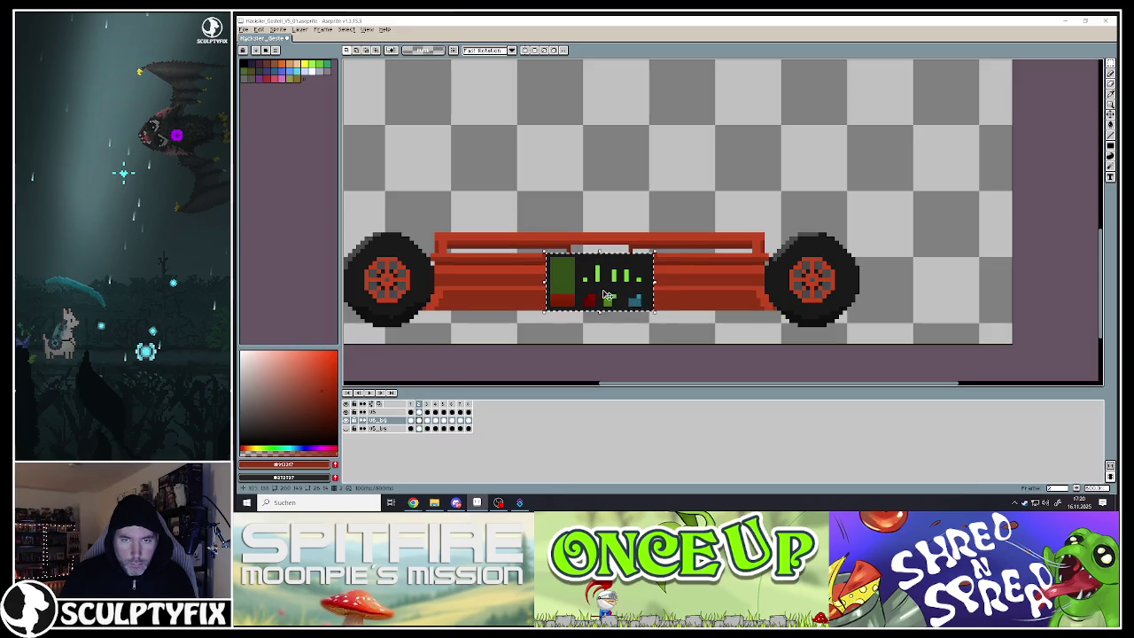
pyautogui.click(543, 282)
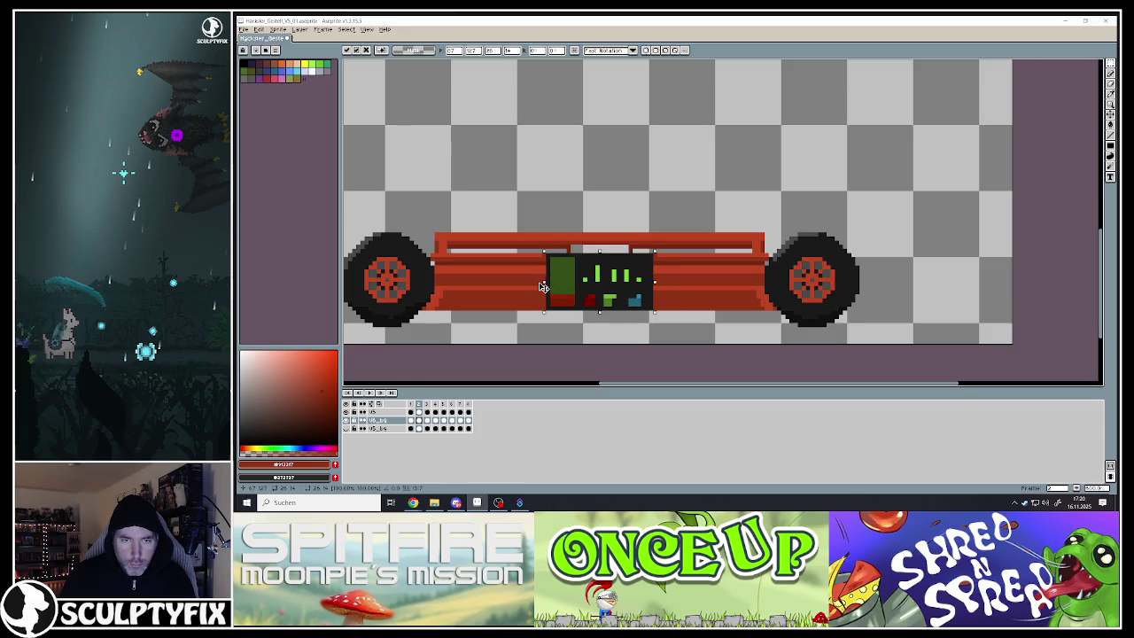
pyautogui.moveTo(654, 282); pyautogui.dragTo(657, 281)
pyautogui.click(609, 333)
pyautogui.click(412, 405)
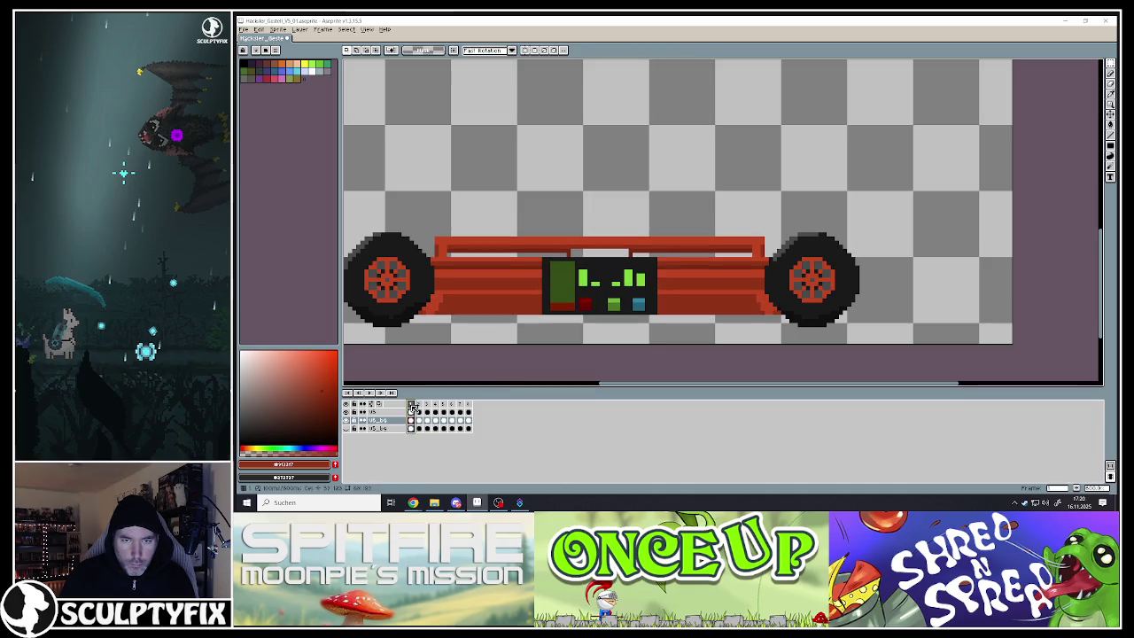
pyautogui.click(422, 408)
# - On frame 3, shift the screen's left green column further left
pyautogui.click(433, 406)
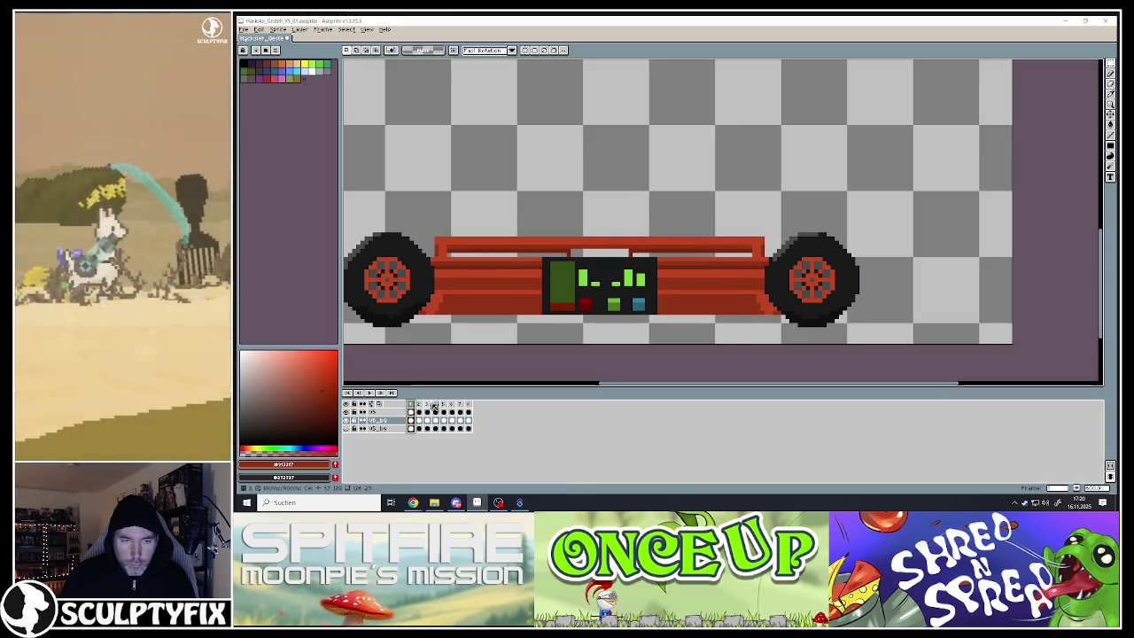
pyautogui.scroll(2, 563, 292)
pyautogui.moveTo(537, 230); pyautogui.dragTo(555, 330)
pyautogui.moveTo(539, 286); pyautogui.dragTo(514, 282)
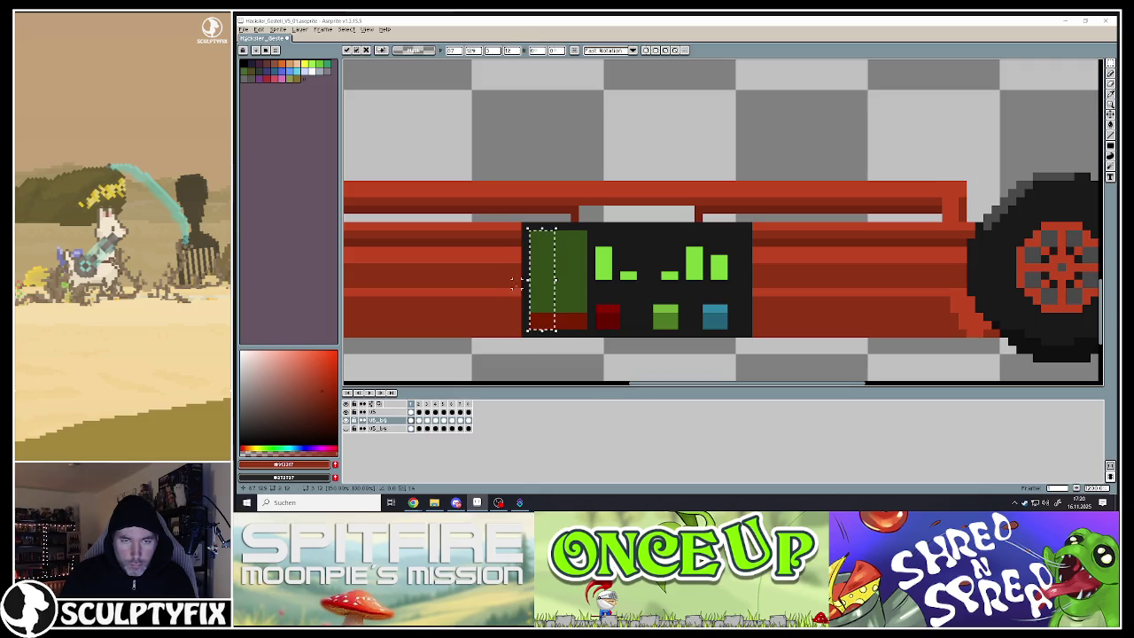
pyautogui.press('Return')
# - Scale the screen panel up, wider and taller, on the next frame
pyautogui.click(422, 407)
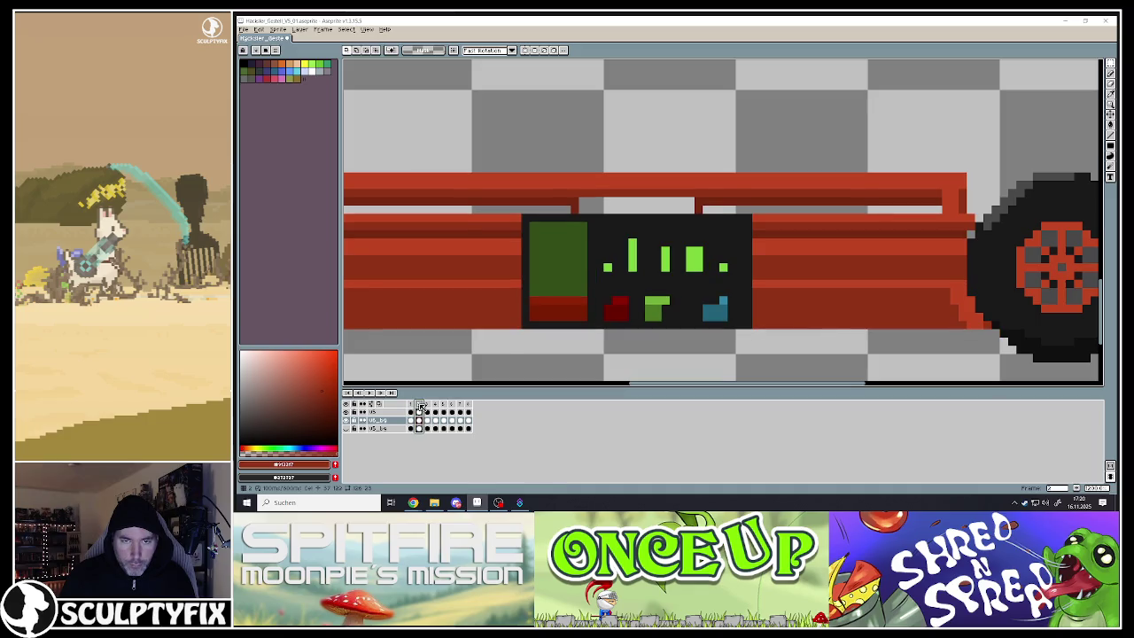
pyautogui.click(411, 403)
pyautogui.click(420, 404)
pyautogui.click(428, 406)
pyautogui.scroll(-2, 569, 260)
pyautogui.scroll(2, 569, 259)
pyautogui.moveTo(558, 248); pyautogui.dragTo(706, 329)
pyautogui.moveTo(560, 253); pyautogui.dragTo(505, 213)
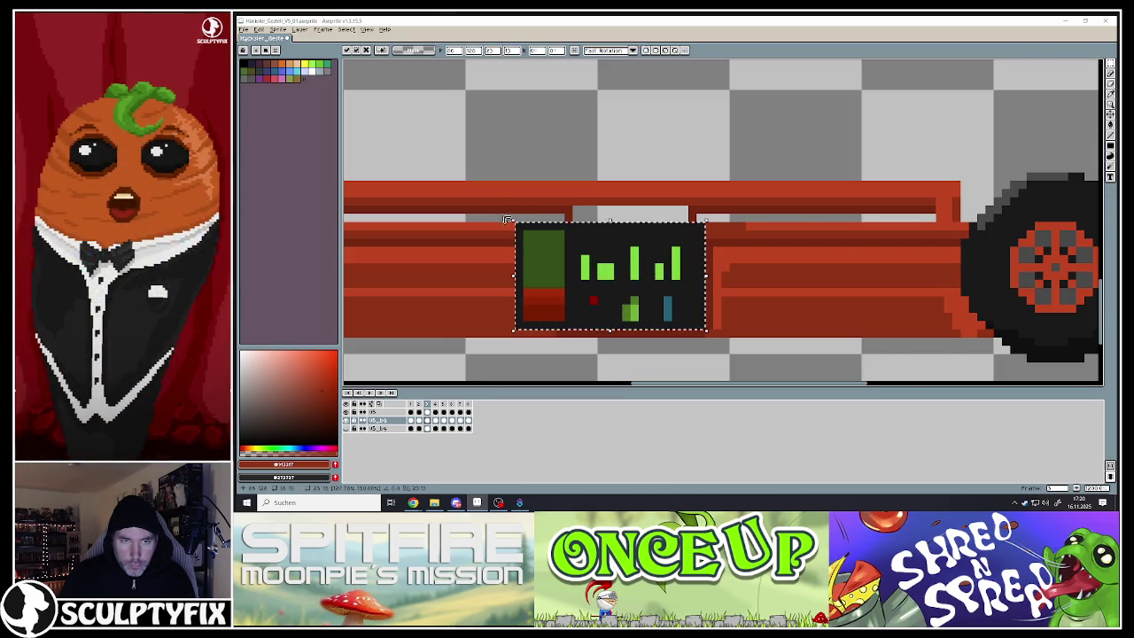
pyautogui.moveTo(706, 331); pyautogui.dragTo(750, 345)
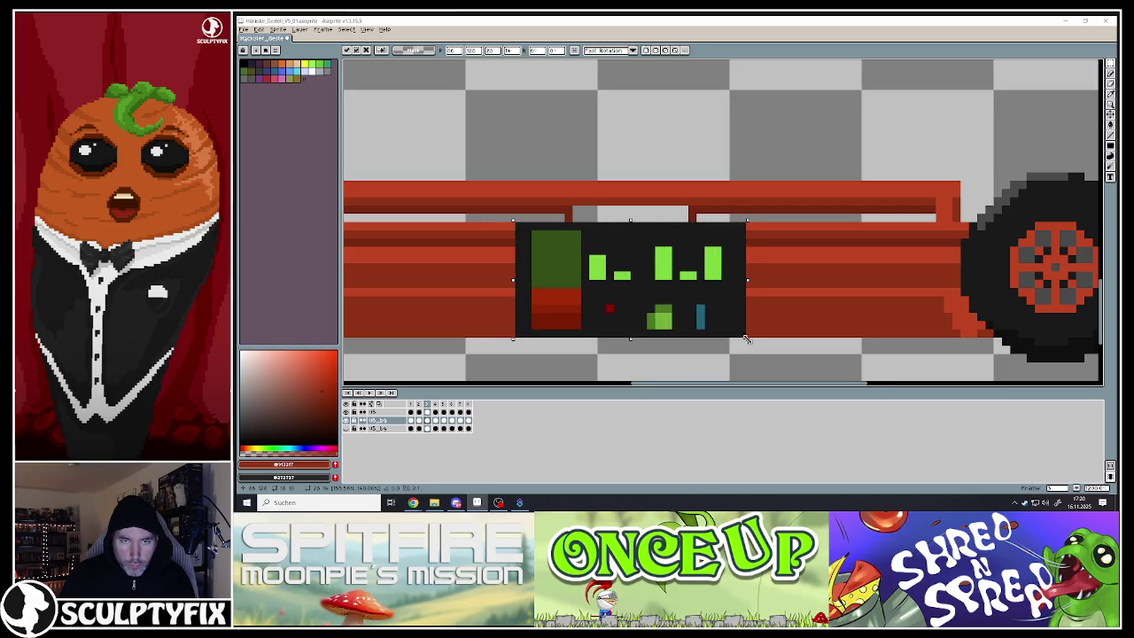
pyautogui.click(543, 373)
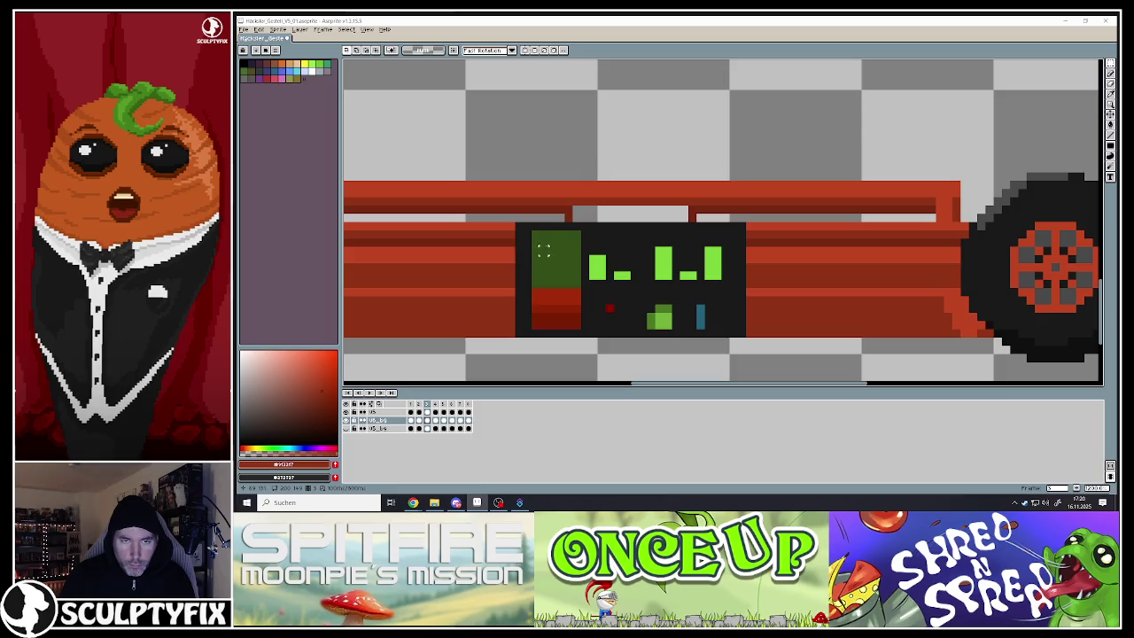
# - Redo the screen enlargement toward the upper left and widen it to the right
pyautogui.moveTo(534, 234); pyautogui.dragTo(557, 330)
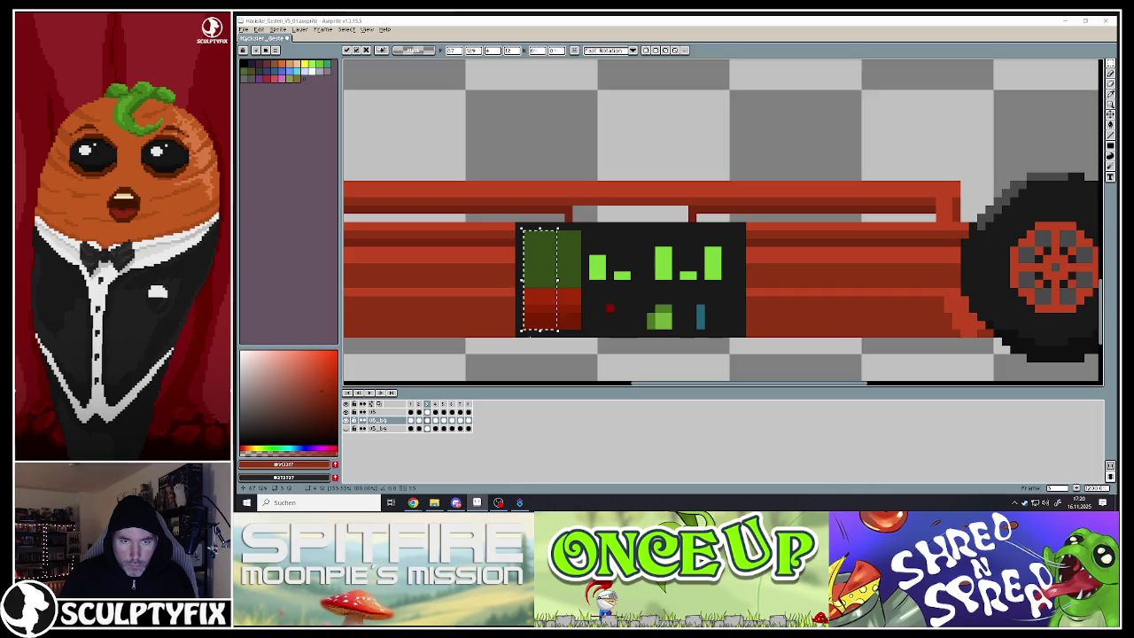
pyautogui.click(527, 348)
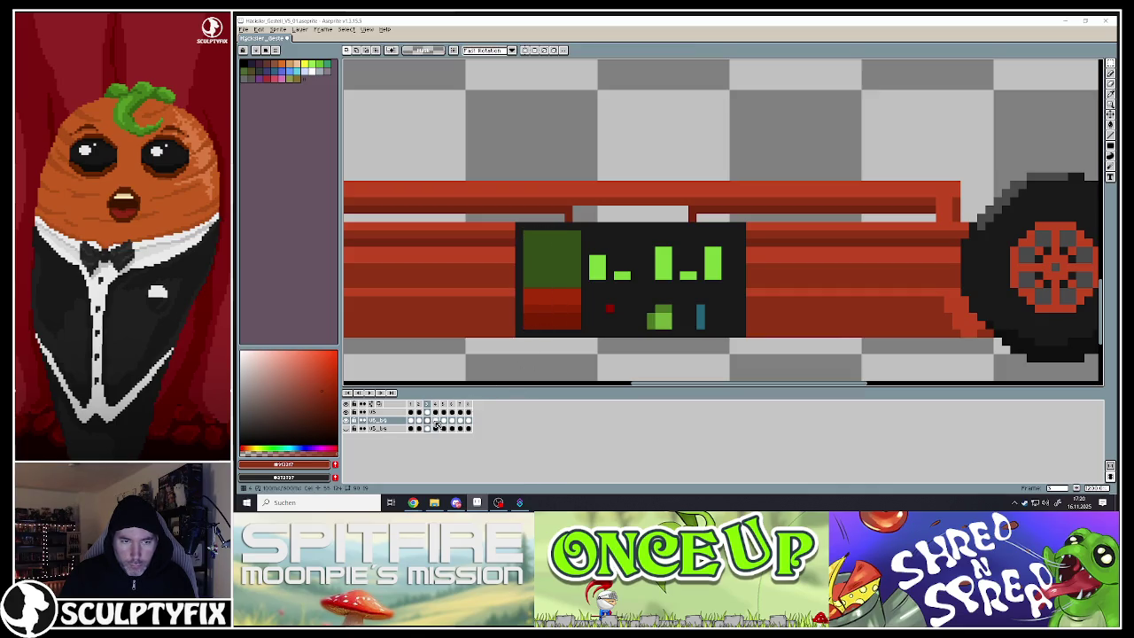
pyautogui.click(435, 420)
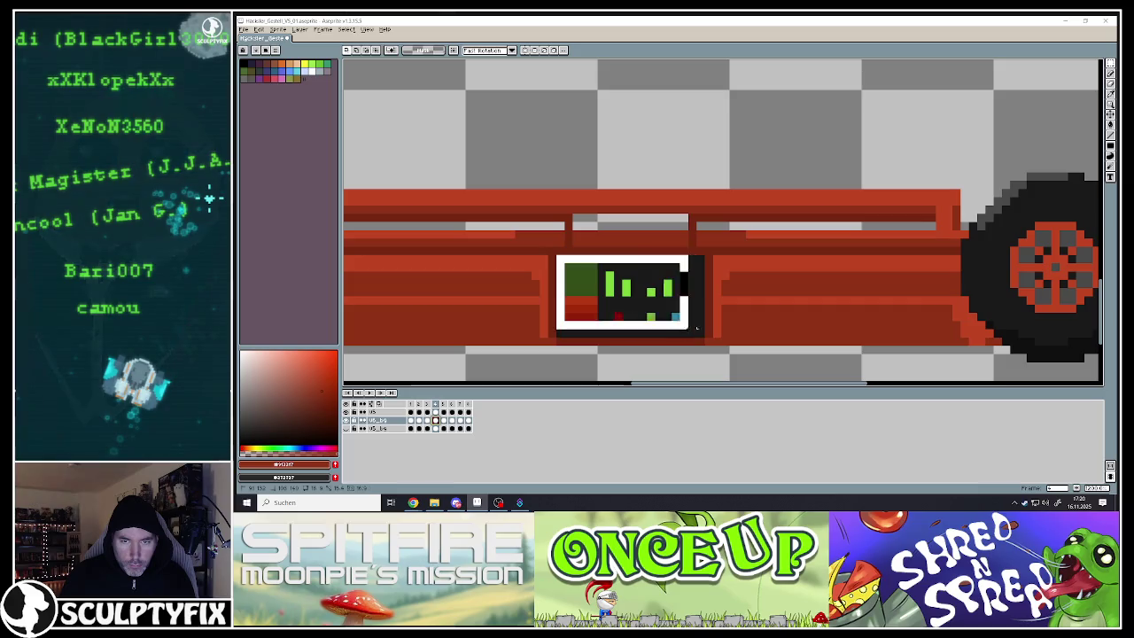
pyautogui.hotkey('ctrl', 'z')
pyautogui.moveTo(552, 254); pyautogui.dragTo(509, 224)
pyautogui.moveTo(706, 284); pyautogui.dragTo(746, 286)
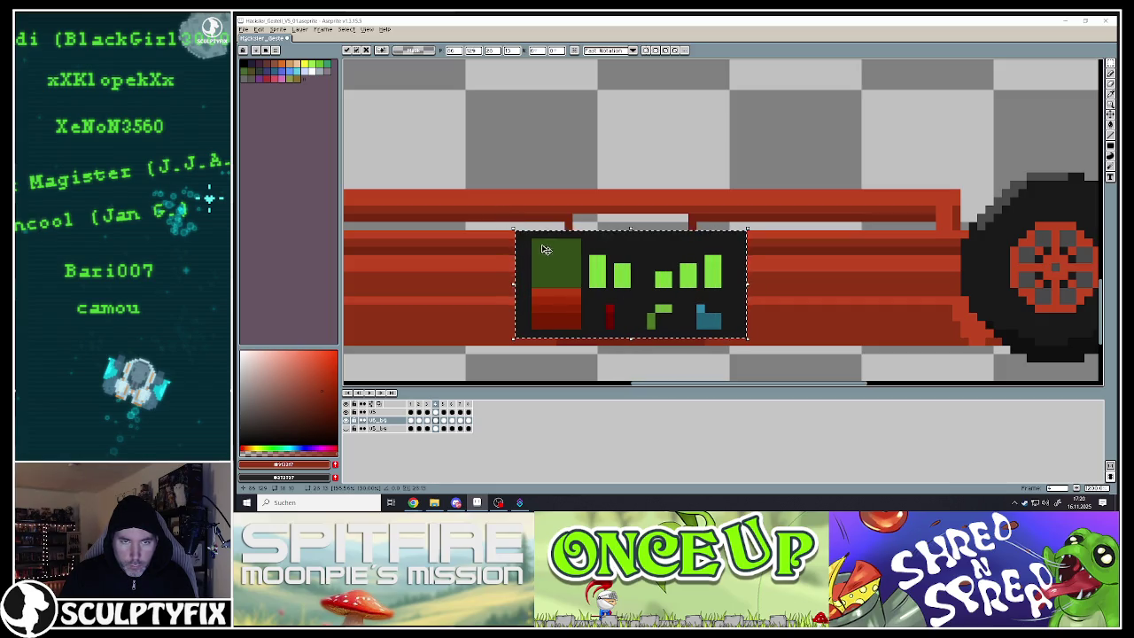
pyautogui.hotkey('ctrl', 'd')
# - On frame 5, scale the dark display screen up, wider and taller
pyautogui.moveTo(533, 239); pyautogui.dragTo(557, 330)
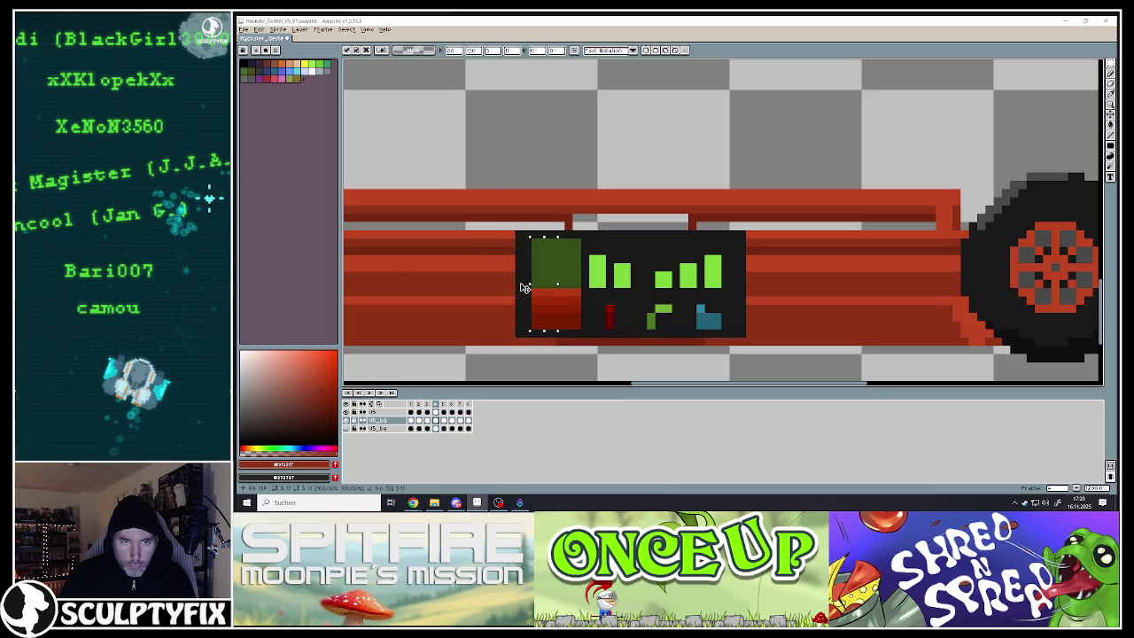
pyautogui.hotkey('ctrl', 'd')
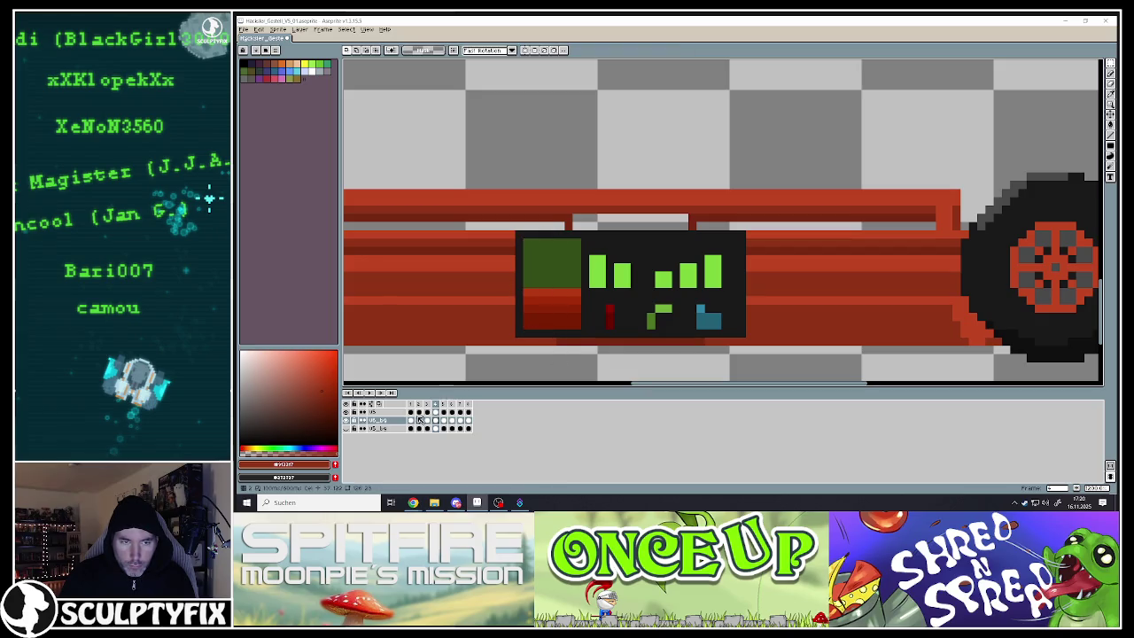
pyautogui.click(428, 420)
pyautogui.click(435, 420)
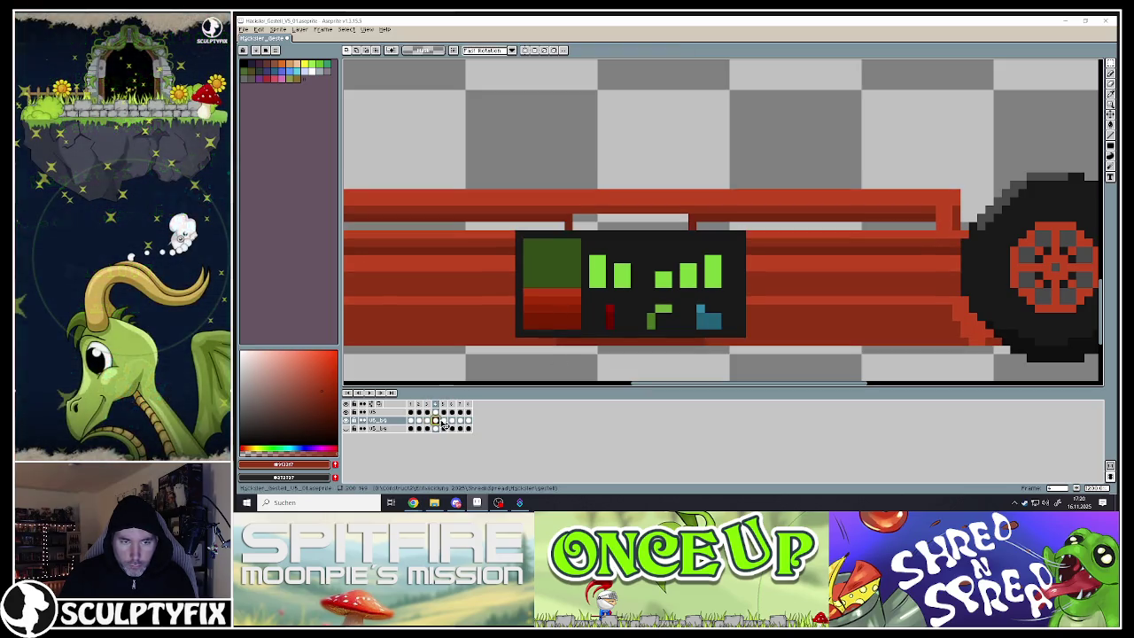
pyautogui.press('Right')
pyautogui.moveTo(557, 246)
pyautogui.mouseDown()
pyautogui.moveTo(658, 321)
pyautogui.moveTo(706, 330)
pyautogui.mouseUp()
pyautogui.moveTo(564, 252)
pyautogui.mouseDown()
pyautogui.moveTo(505, 212)
pyautogui.moveTo(513, 222)
pyautogui.mouseUp()
pyautogui.moveTo(706, 276); pyautogui.dragTo(752, 281)
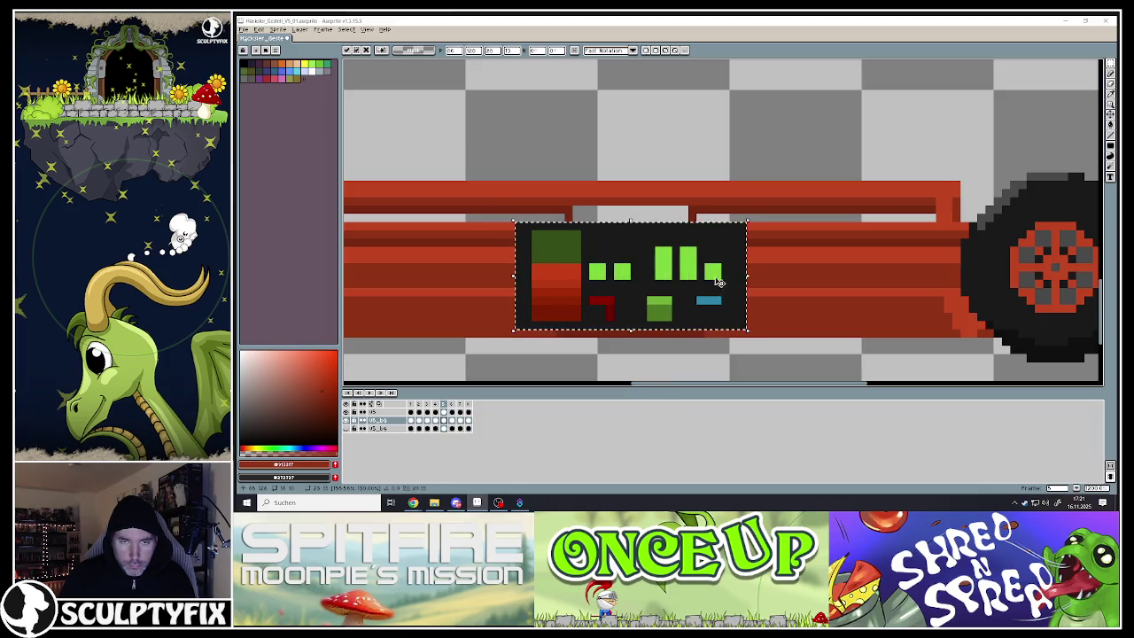
pyautogui.moveTo(629, 329); pyautogui.dragTo(631, 342)
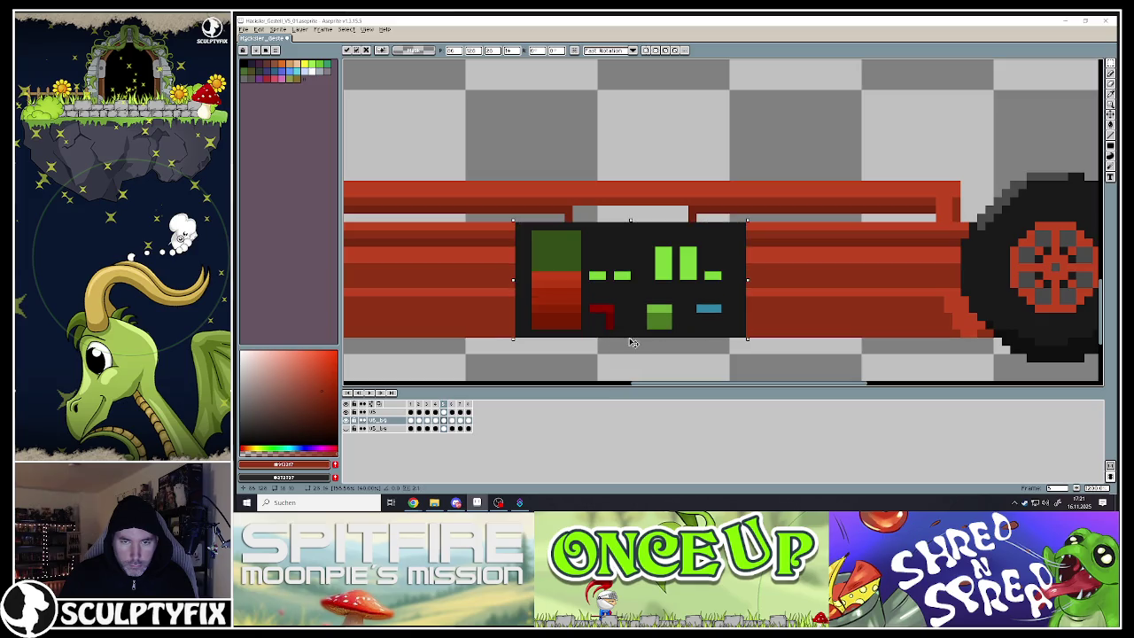
pyautogui.click(585, 365)
# - Widen the tall gradient bar on the frame 5 screen to the left
pyautogui.moveTo(535, 234); pyautogui.dragTo(556, 329)
pyautogui.moveTo(531, 279)
pyautogui.mouseDown()
pyautogui.moveTo(507, 277)
pyautogui.moveTo(522, 282)
pyautogui.mouseUp()
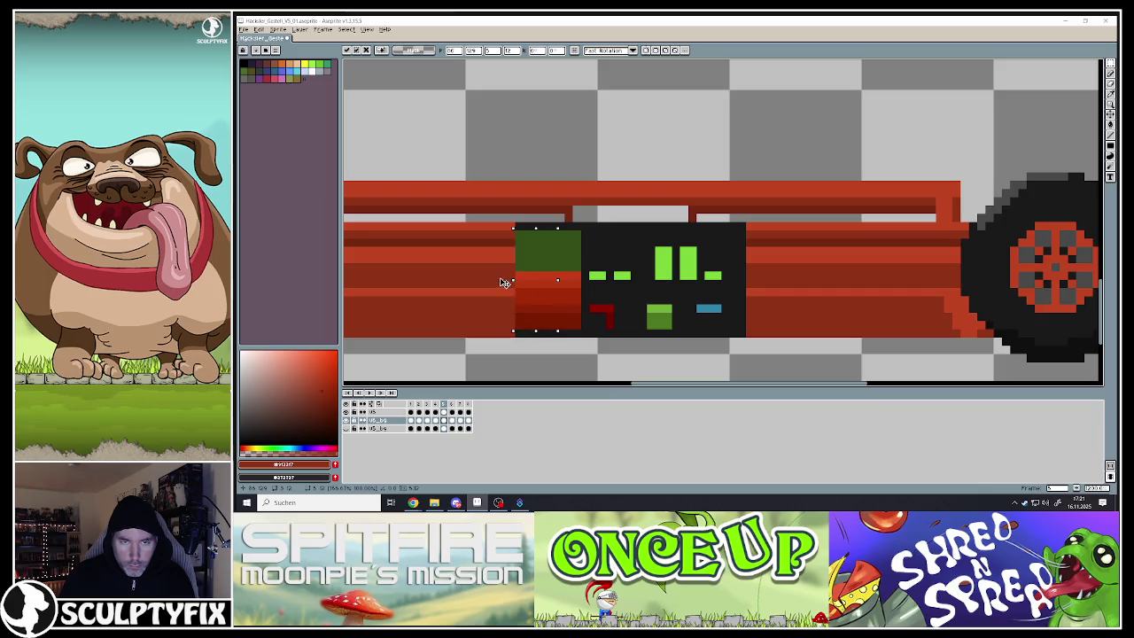
pyautogui.click(585, 358)
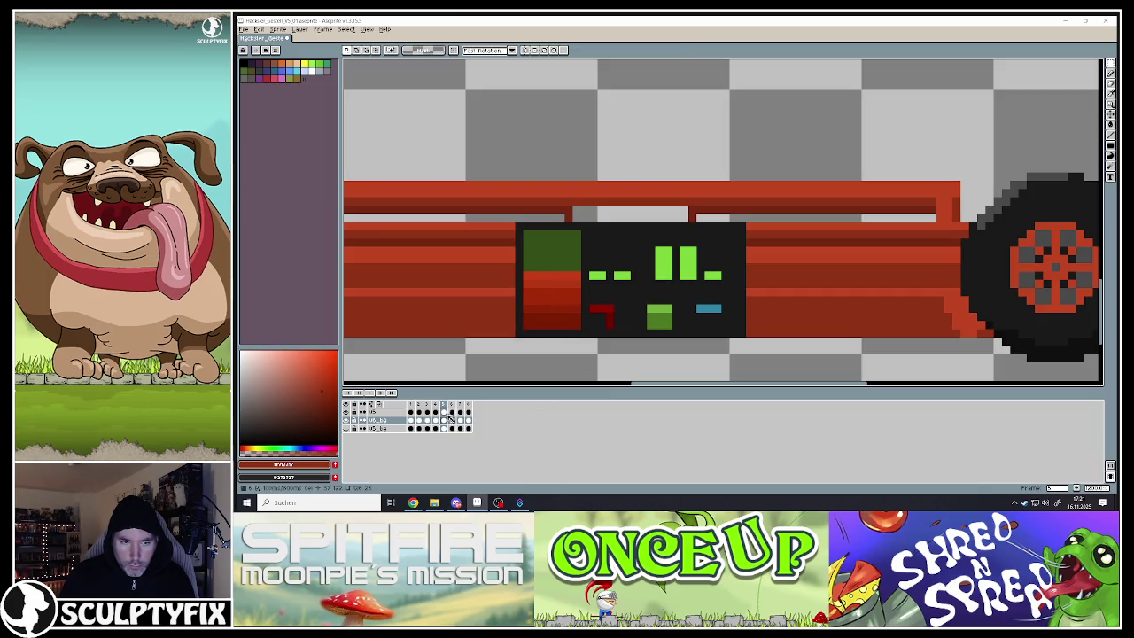
# - Step through the animation frames to reach the frame with the small screen
pyautogui.click(434, 405)
pyautogui.click(426, 405)
pyautogui.click(418, 405)
pyautogui.click(410, 404)
pyautogui.click(418, 404)
pyautogui.click(426, 404)
pyautogui.click(435, 405)
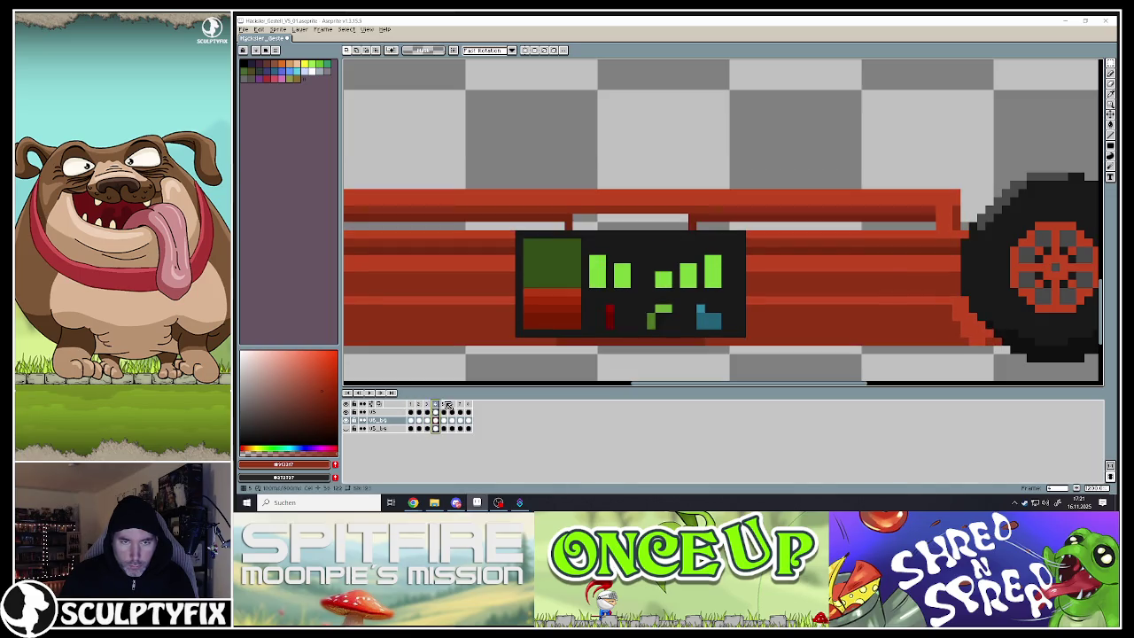
pyautogui.click(447, 404)
pyautogui.click(453, 405)
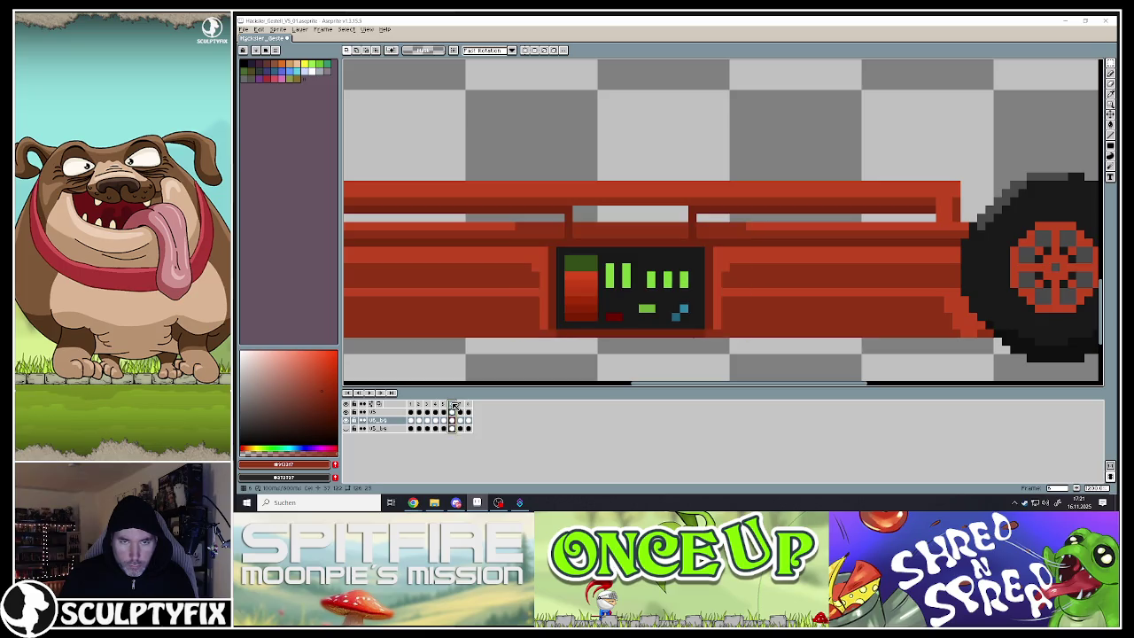
# - Scale up that frame's display screen up-left, down-right and wider, then adjust its gradient bar
pyautogui.moveTo(557, 247); pyautogui.dragTo(706, 330)
pyautogui.moveTo(556, 247); pyautogui.dragTo(514, 222)
pyautogui.moveTo(706, 331); pyautogui.dragTo(720, 347)
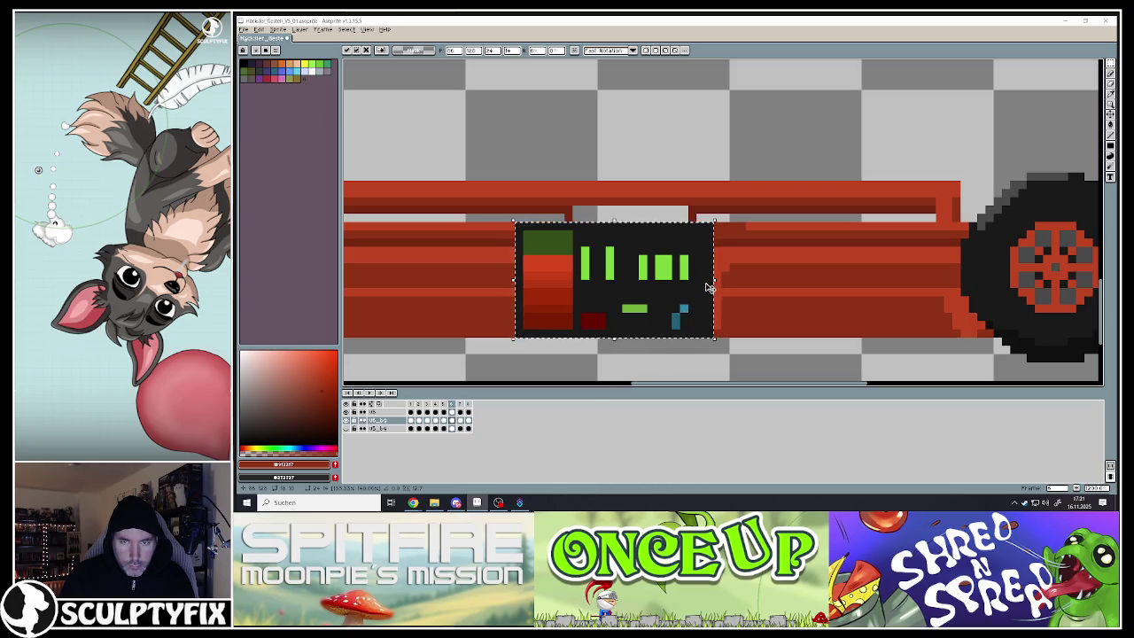
pyautogui.moveTo(725, 284); pyautogui.dragTo(749, 283)
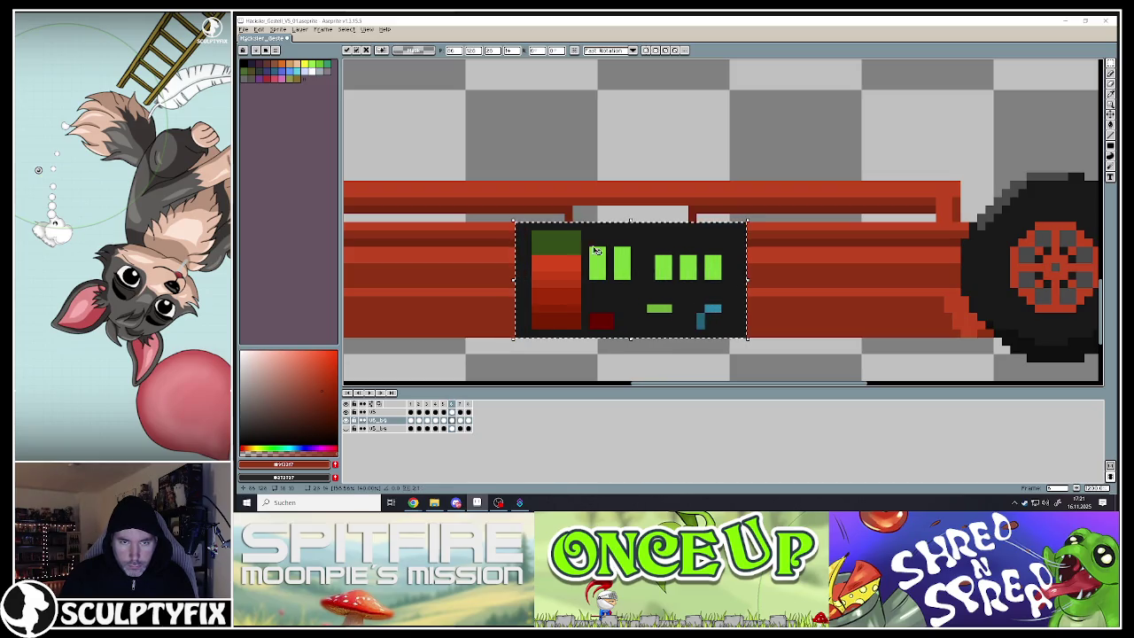
pyautogui.click(576, 186)
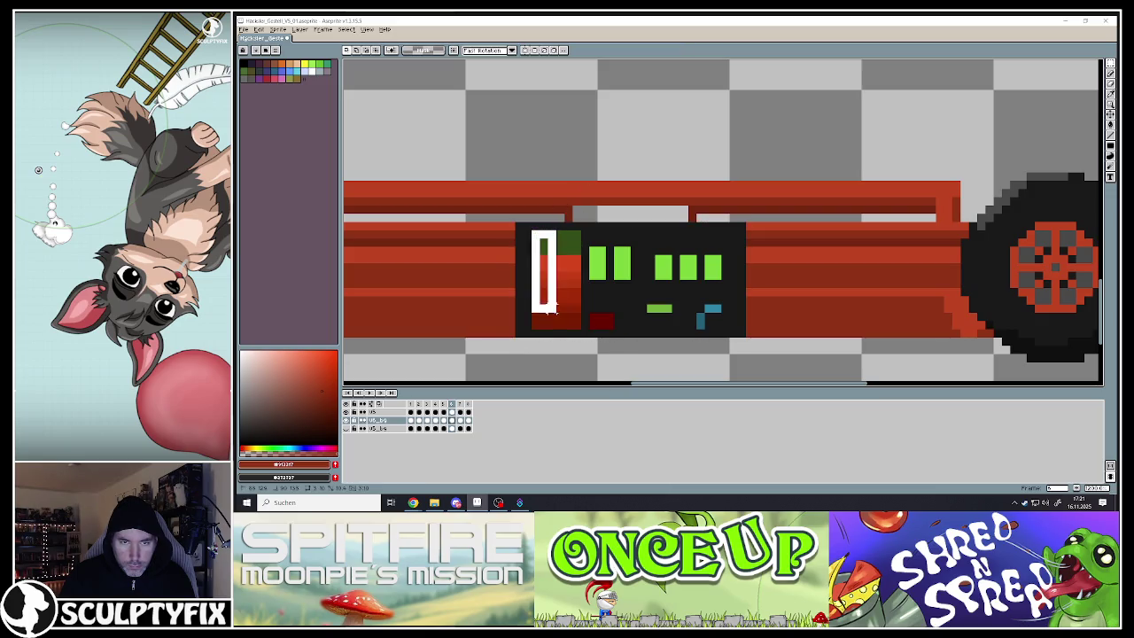
pyautogui.click(538, 288)
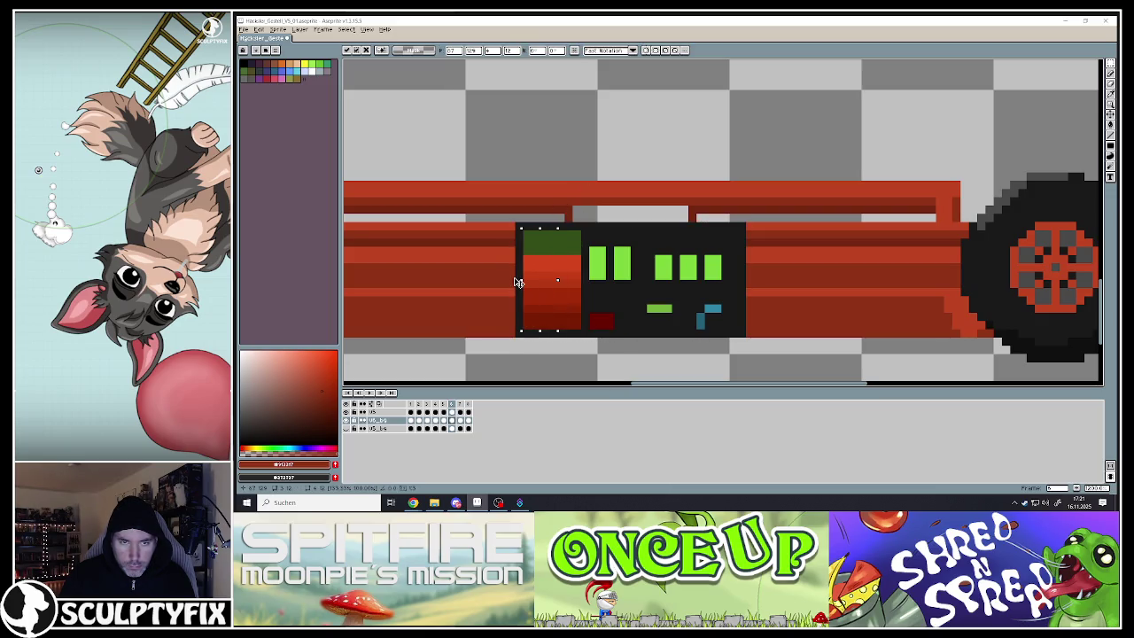
pyautogui.press('Return')
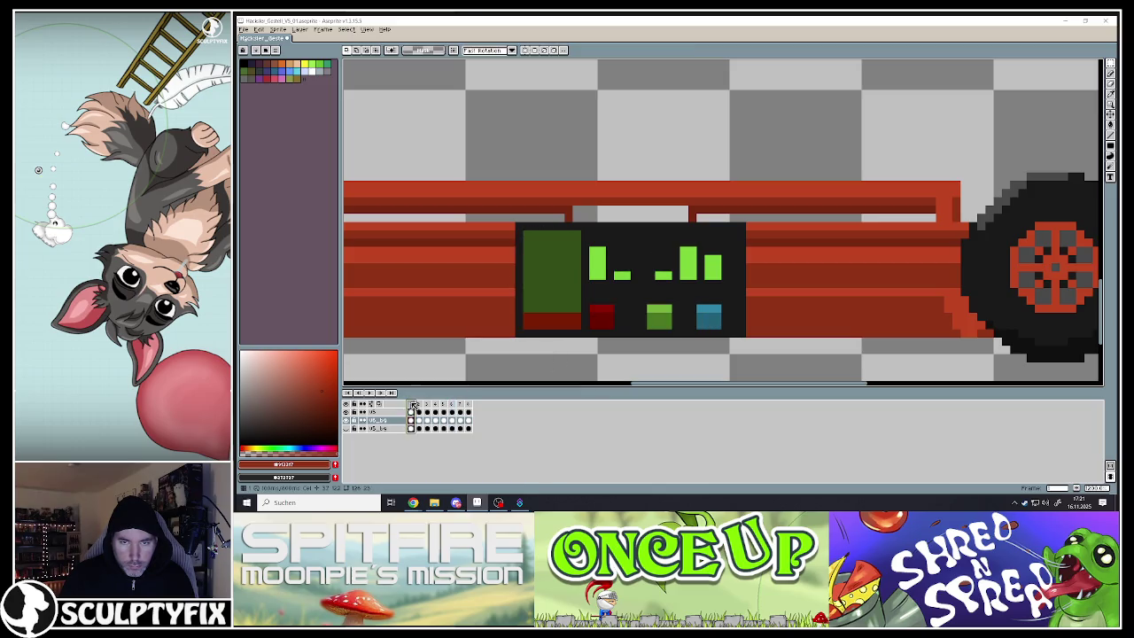
# - On the next frame, enlarge the screen and widen its left gradient column to the left
pyautogui.click(426, 406)
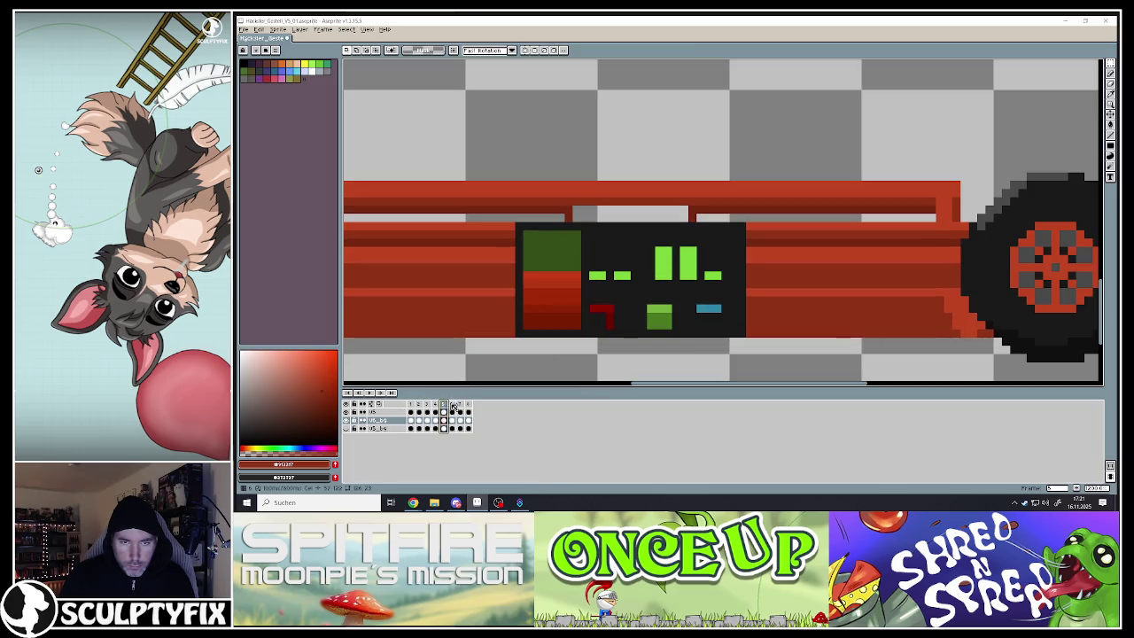
pyautogui.click(460, 404)
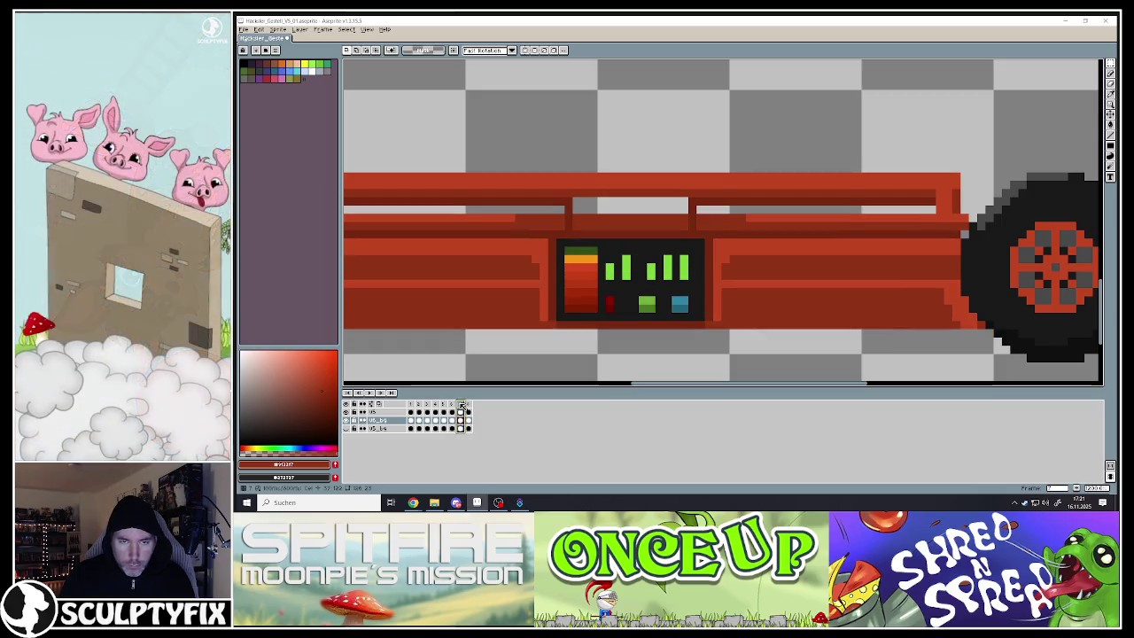
pyautogui.moveTo(555, 237); pyautogui.dragTo(707, 322)
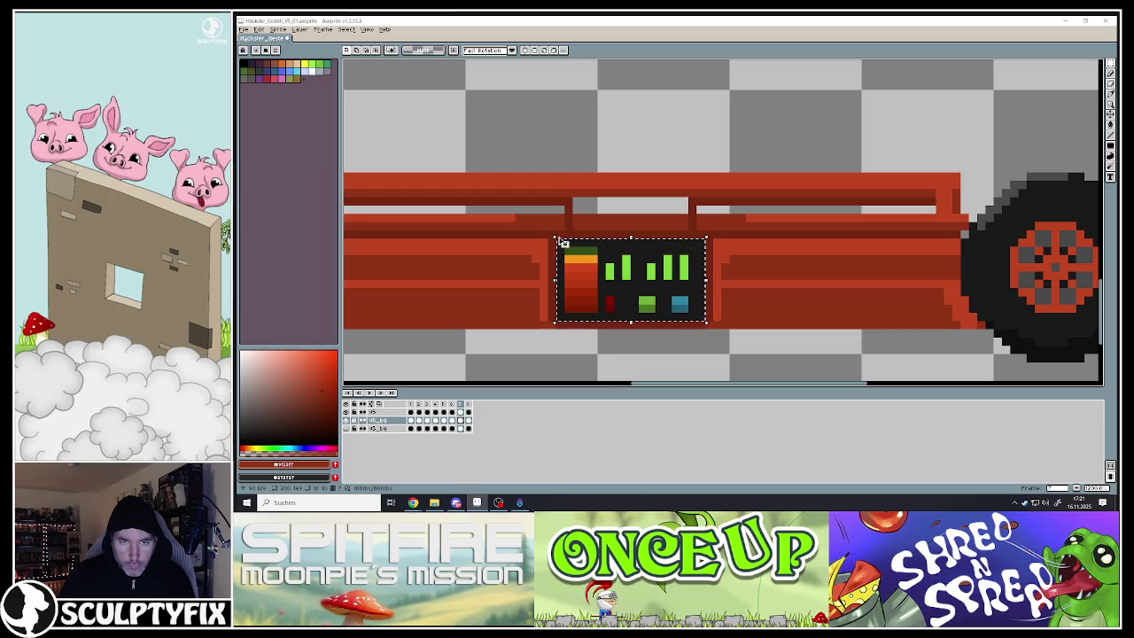
pyautogui.moveTo(557, 240); pyautogui.dragTo(514, 213)
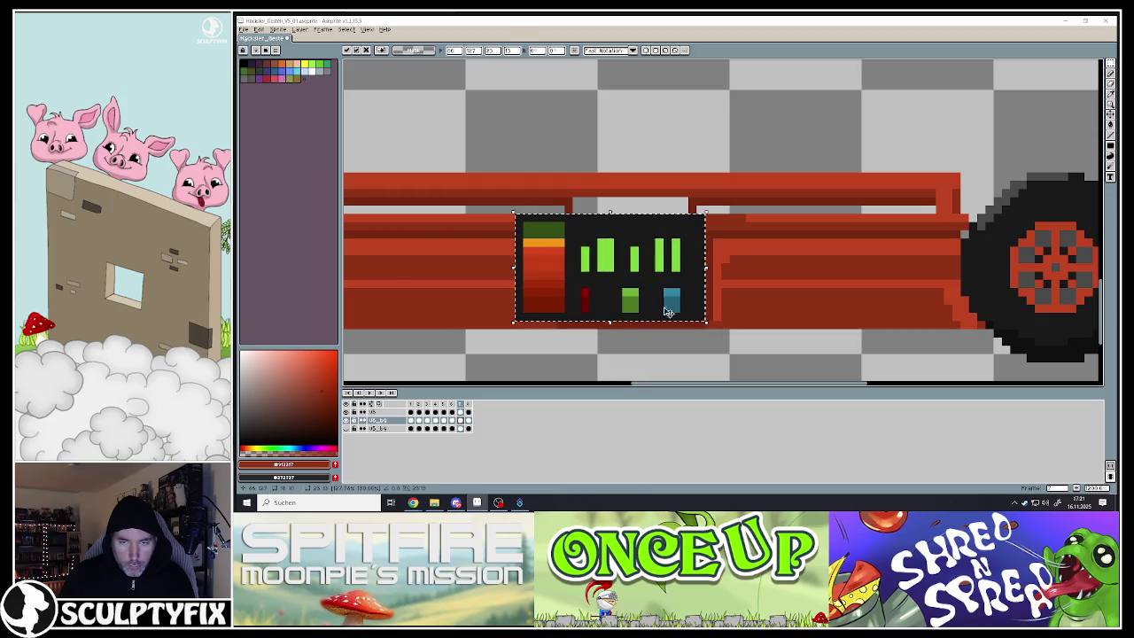
pyautogui.moveTo(710, 325); pyautogui.dragTo(752, 336)
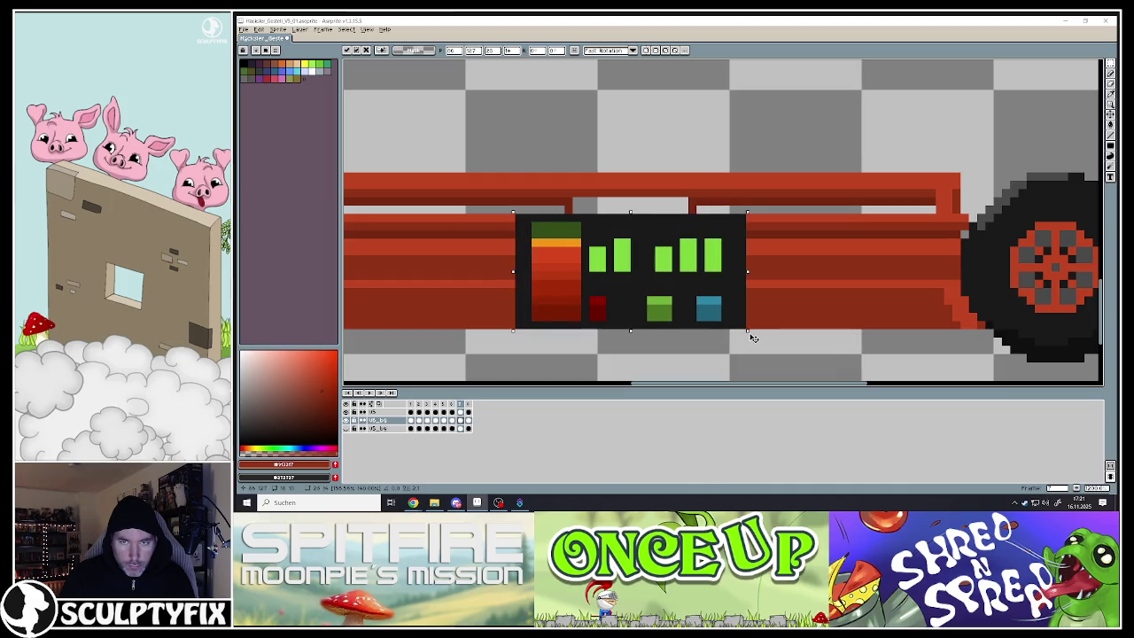
pyautogui.click(618, 333)
pyautogui.moveTo(531, 221); pyautogui.dragTo(557, 323)
pyautogui.moveTo(529, 269); pyautogui.dragTo(515, 273)
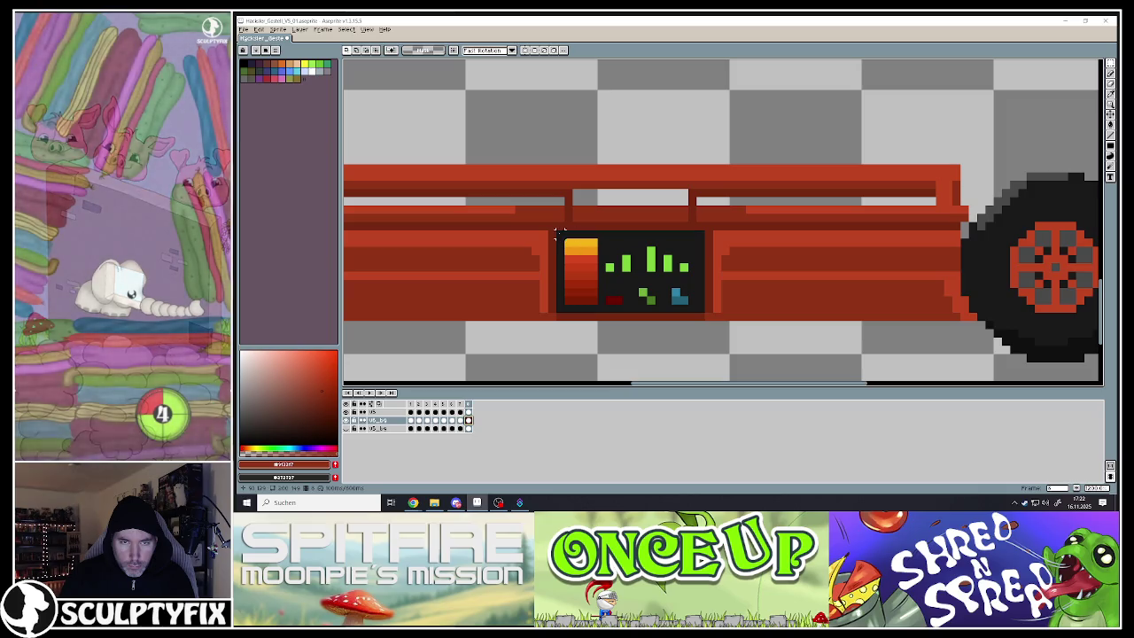
# - Enlarge the screen on another frame and paste a shifted copy of the gradient bar to widen it
pyautogui.moveTo(556, 230)
pyautogui.mouseDown()
pyautogui.moveTo(642, 291)
pyautogui.moveTo(707, 313)
pyautogui.mouseUp()
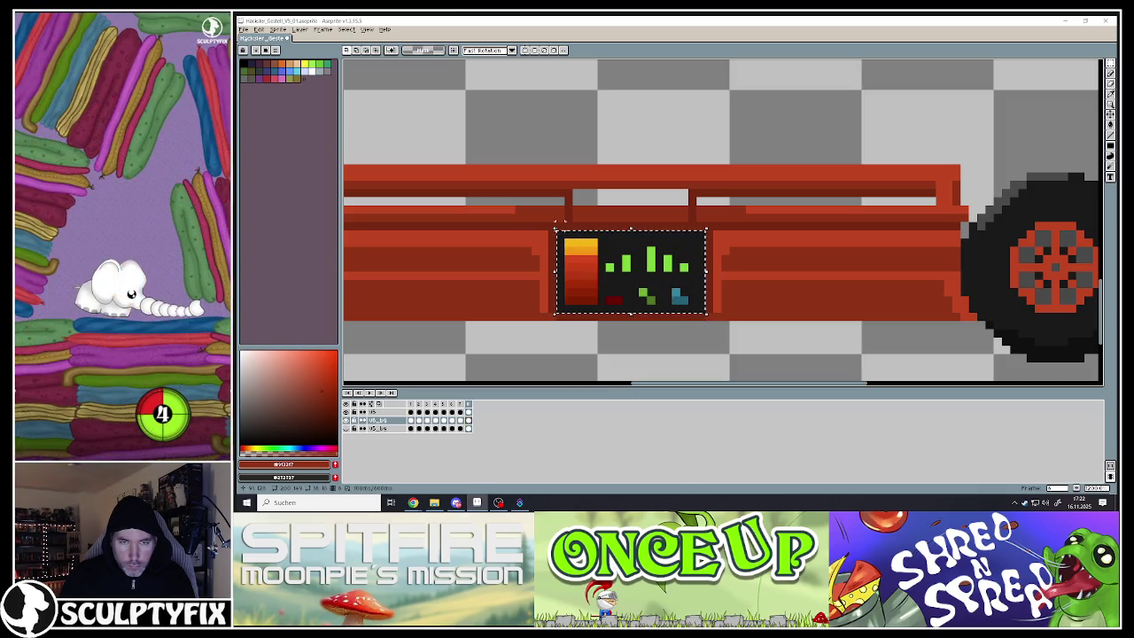
pyautogui.moveTo(555, 229); pyautogui.dragTo(513, 204)
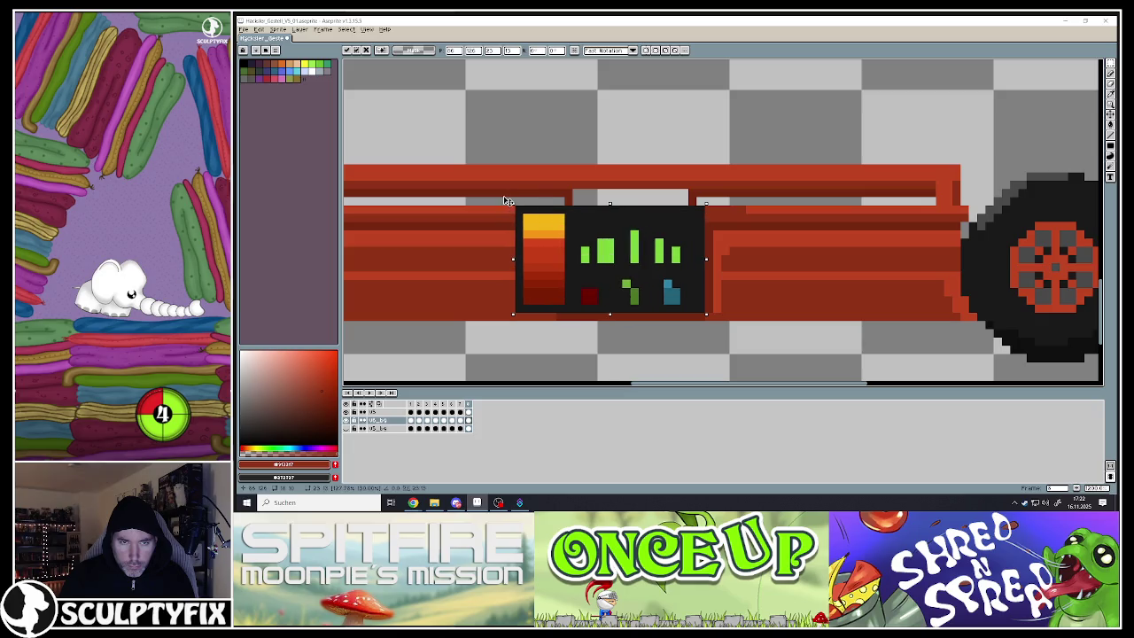
pyautogui.moveTo(706, 313); pyautogui.dragTo(750, 327)
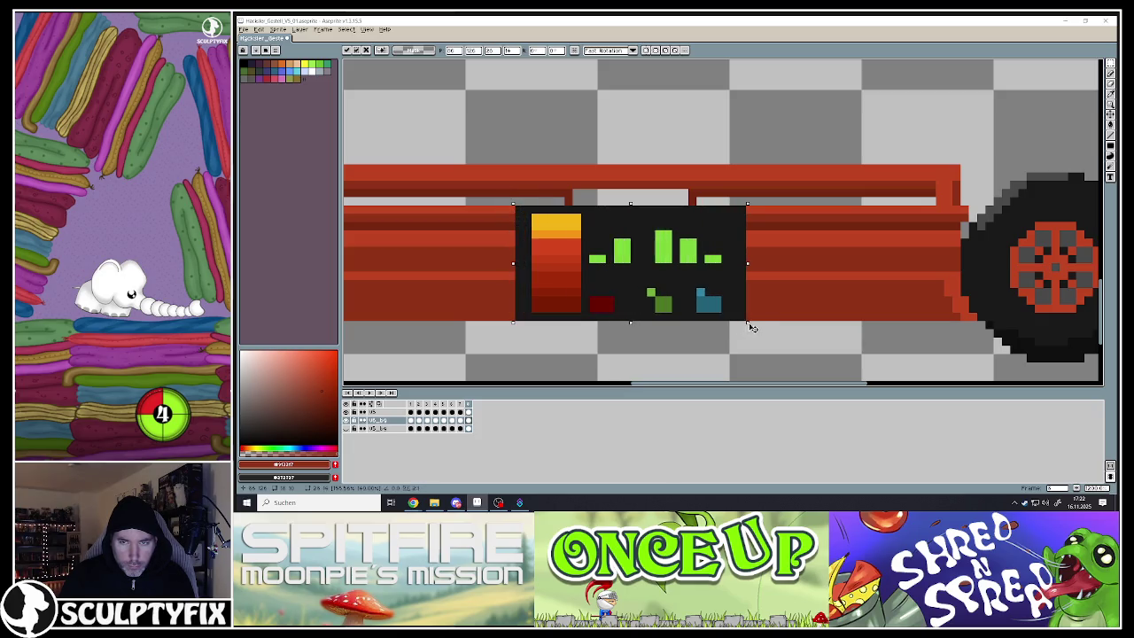
pyautogui.press('Return')
pyautogui.moveTo(536, 218)
pyautogui.mouseDown()
pyautogui.moveTo(551, 282)
pyautogui.moveTo(505, 269)
pyautogui.moveTo(516, 268)
pyautogui.mouseUp()
pyautogui.hotkey('ctrl', 'z')
pyautogui.hotkey('ctrl', 'v')
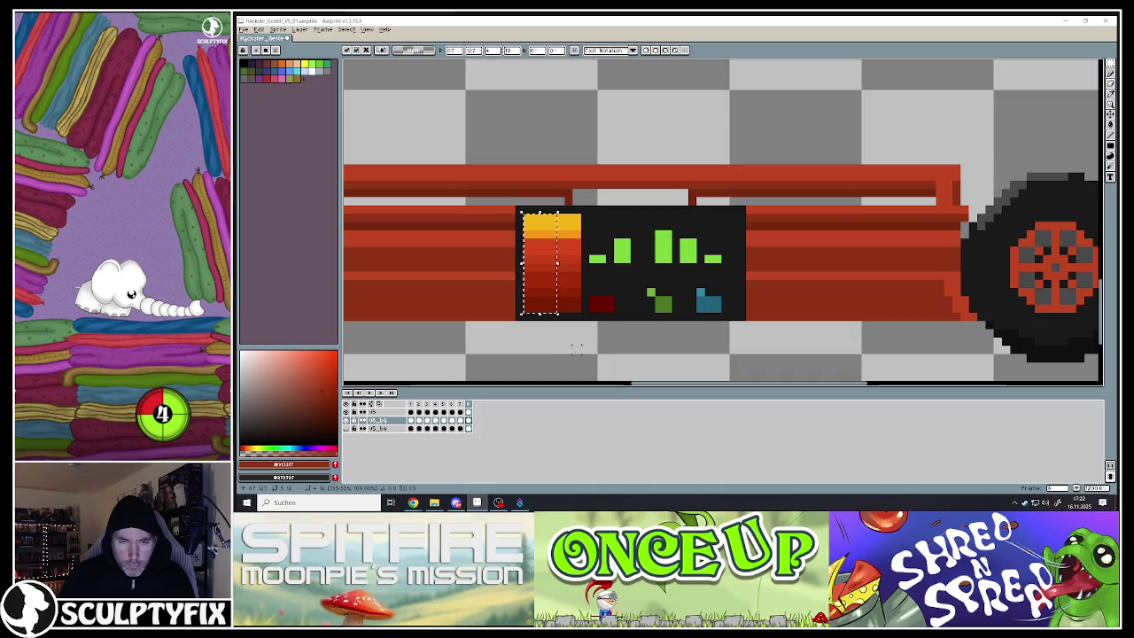
pyautogui.press('Return')
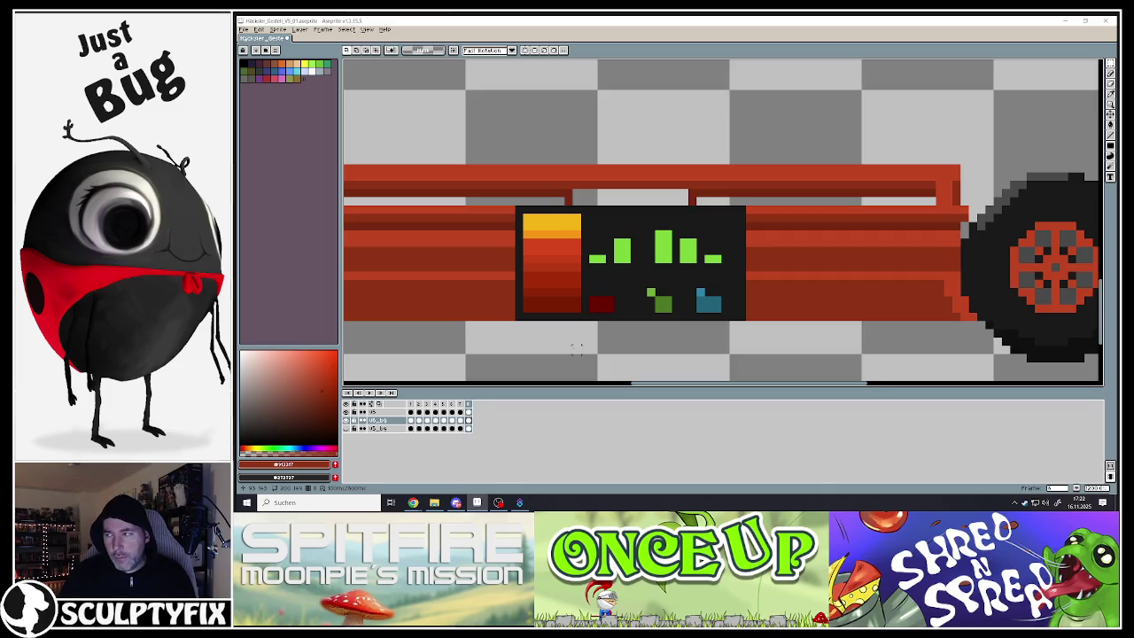
pyautogui.scroll(-6, 587, 339)
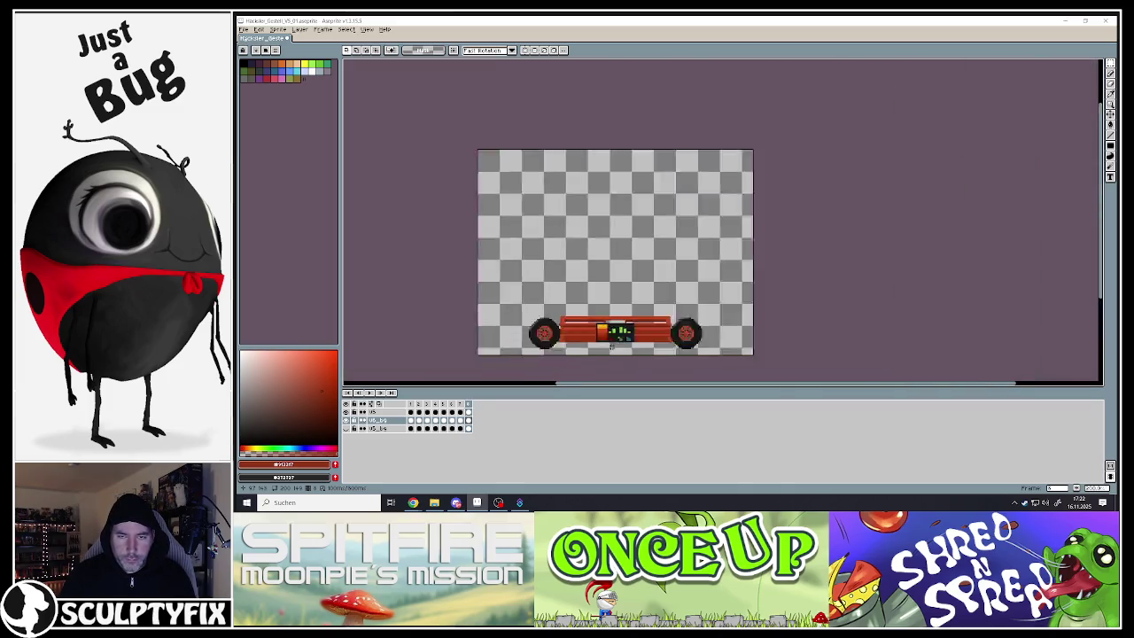
# - Draw a dark straight line along the body's bottom edge on frames 1 and 2
pyautogui.scroll(3, 608, 355)
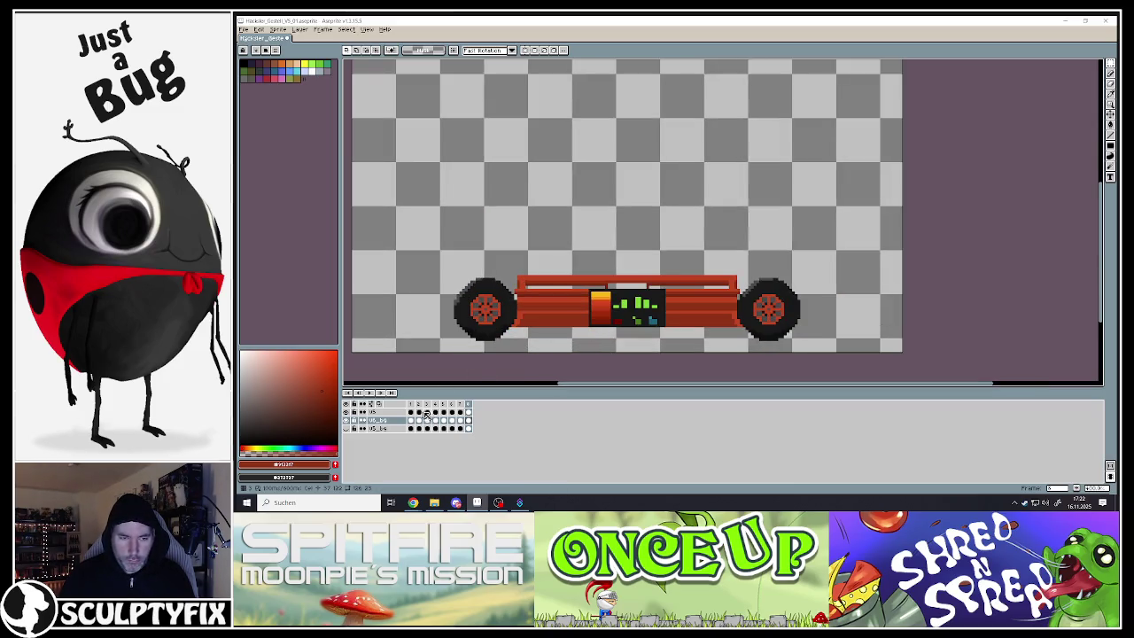
pyautogui.hotkey('ctrl', 'z')
pyautogui.scroll(2, 527, 318)
pyautogui.press('i')
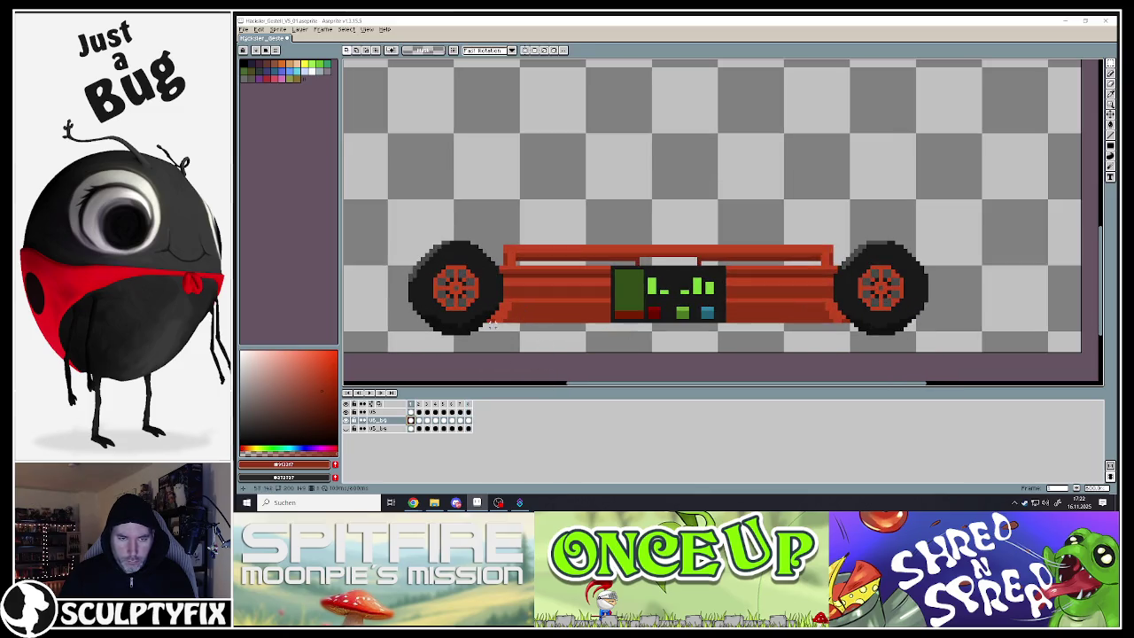
pyautogui.click(1110, 139)
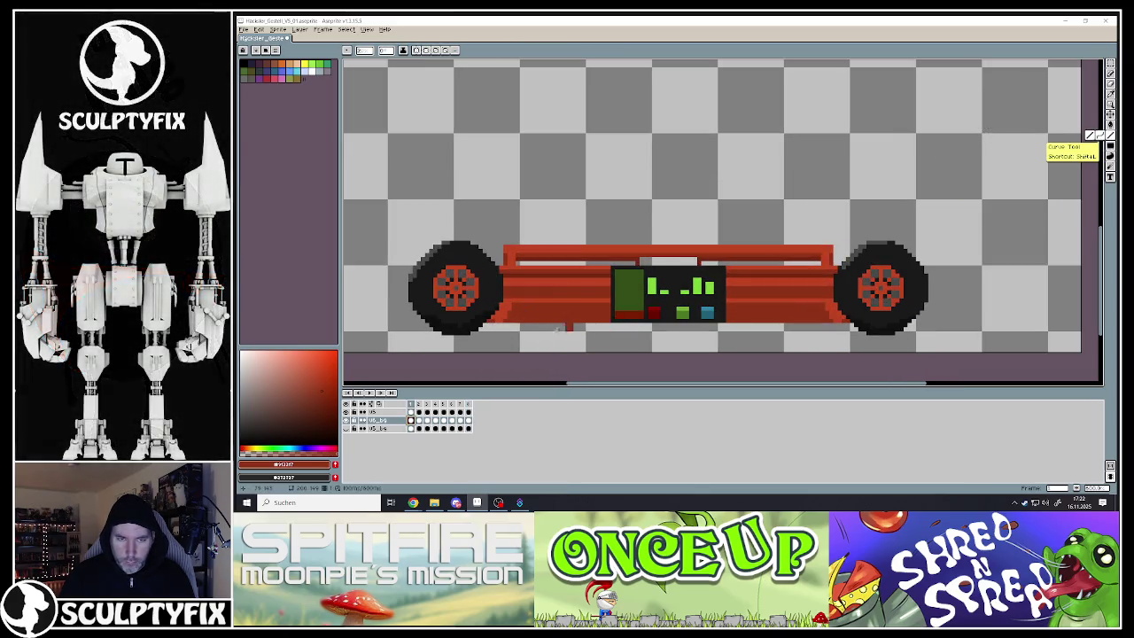
pyautogui.moveTo(485, 328); pyautogui.dragTo(830, 328)
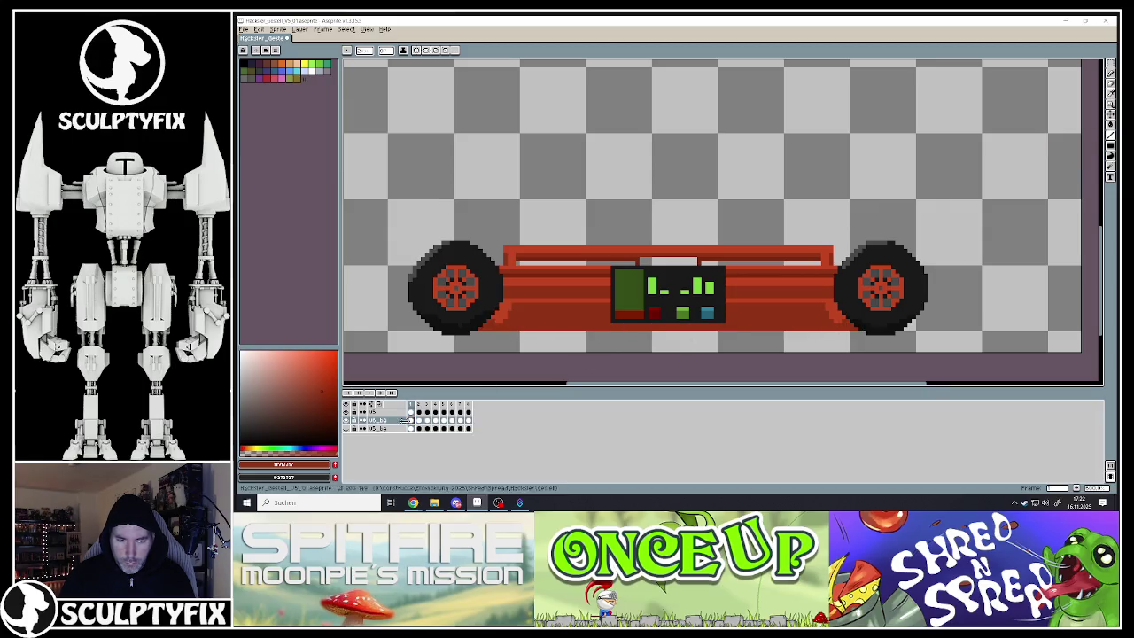
pyautogui.click(419, 421)
pyautogui.moveTo(483, 325); pyautogui.dragTo(853, 326)
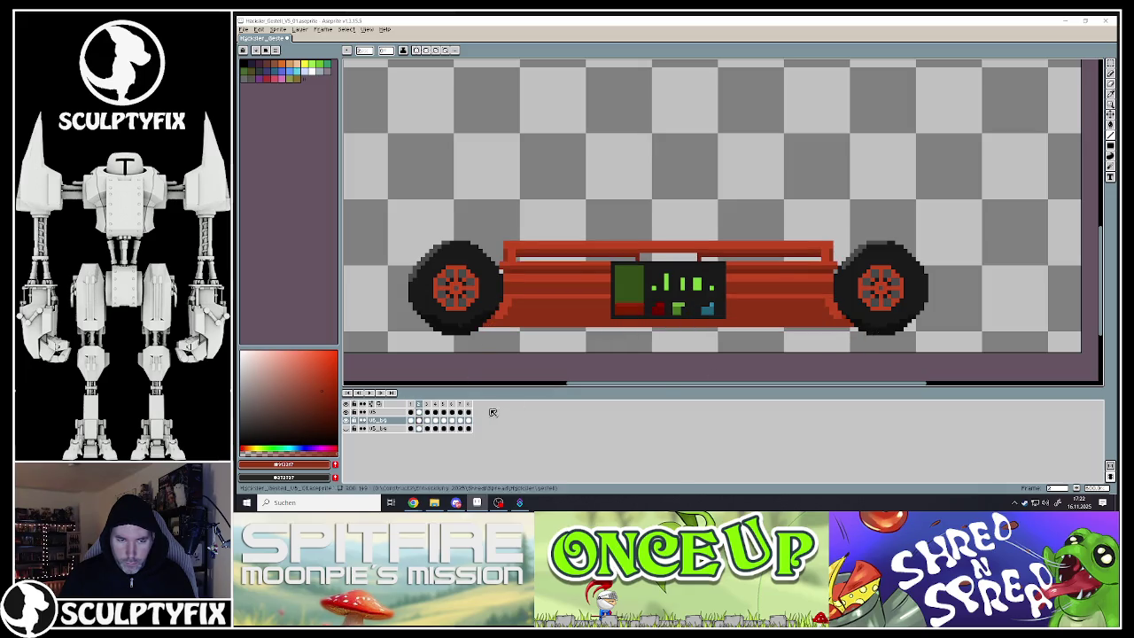